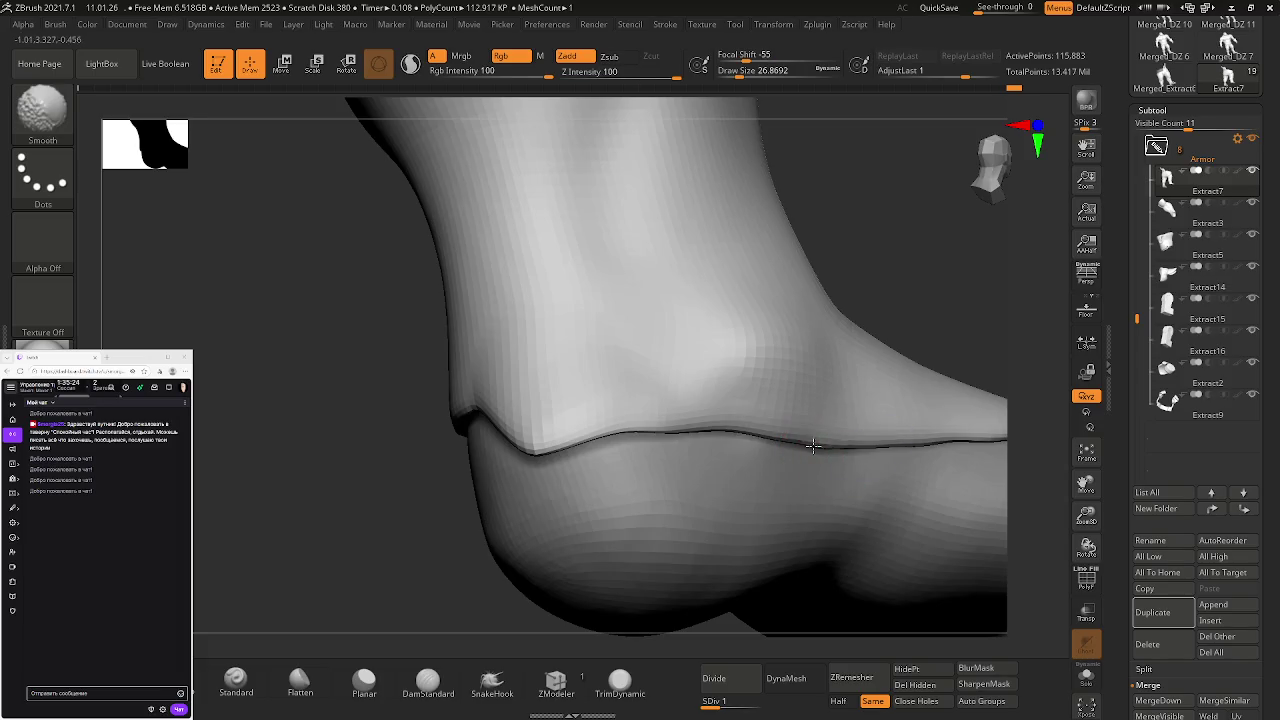
- Smooth the ankle crease and subdivide the foot to level 3, about 1.8 million points
right_drag(871, 457, 578, 455)
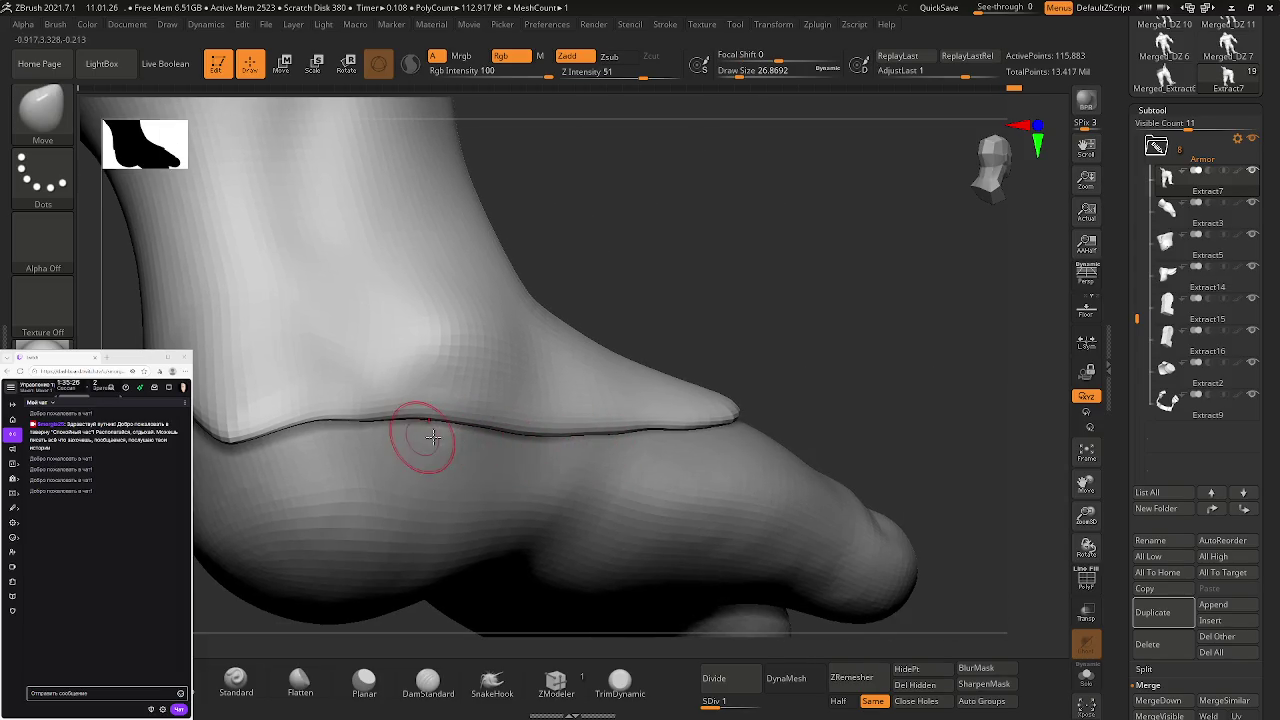
ctrl+right_drag(423, 437, 703, 443)
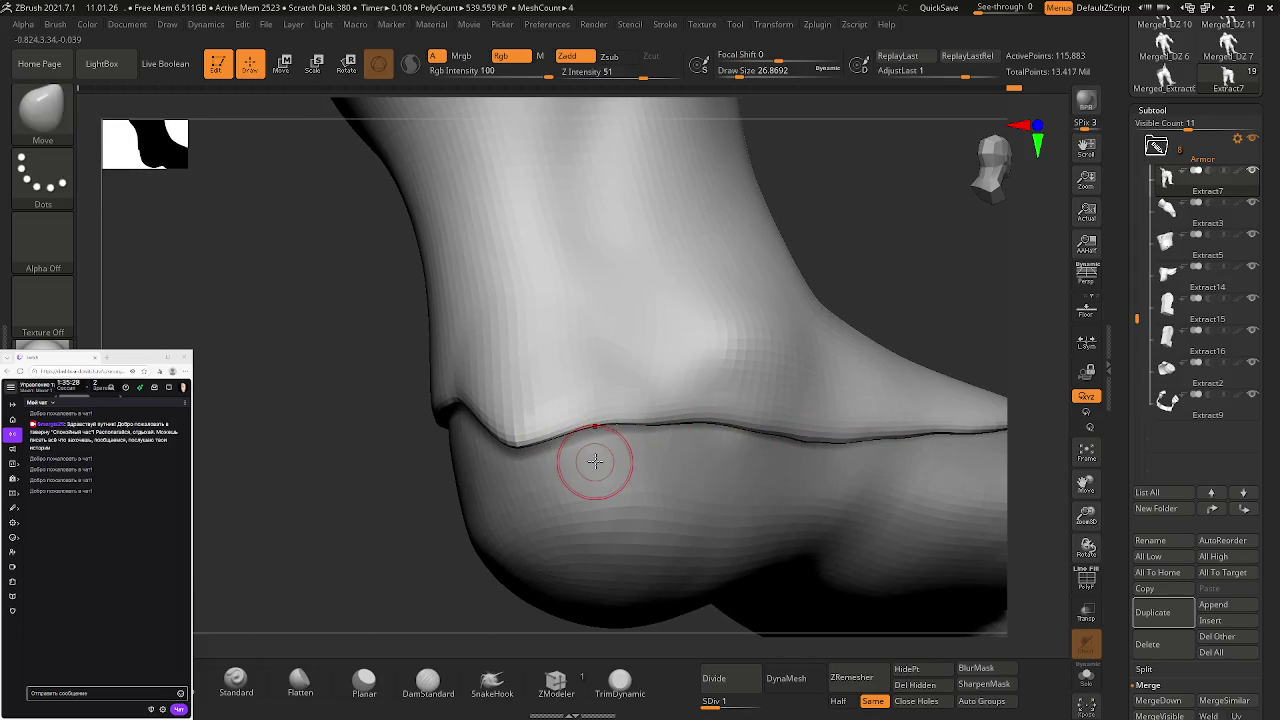
shift+drag(600, 463, 611, 463)
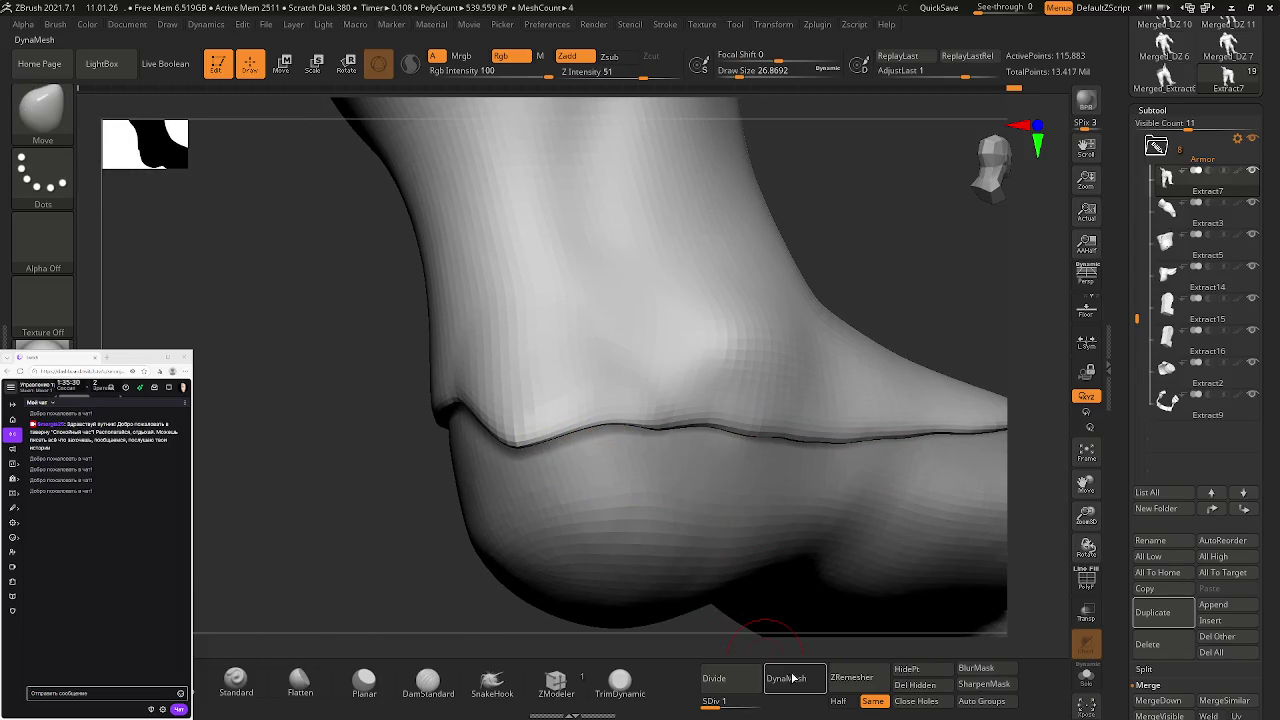
click(771, 706)
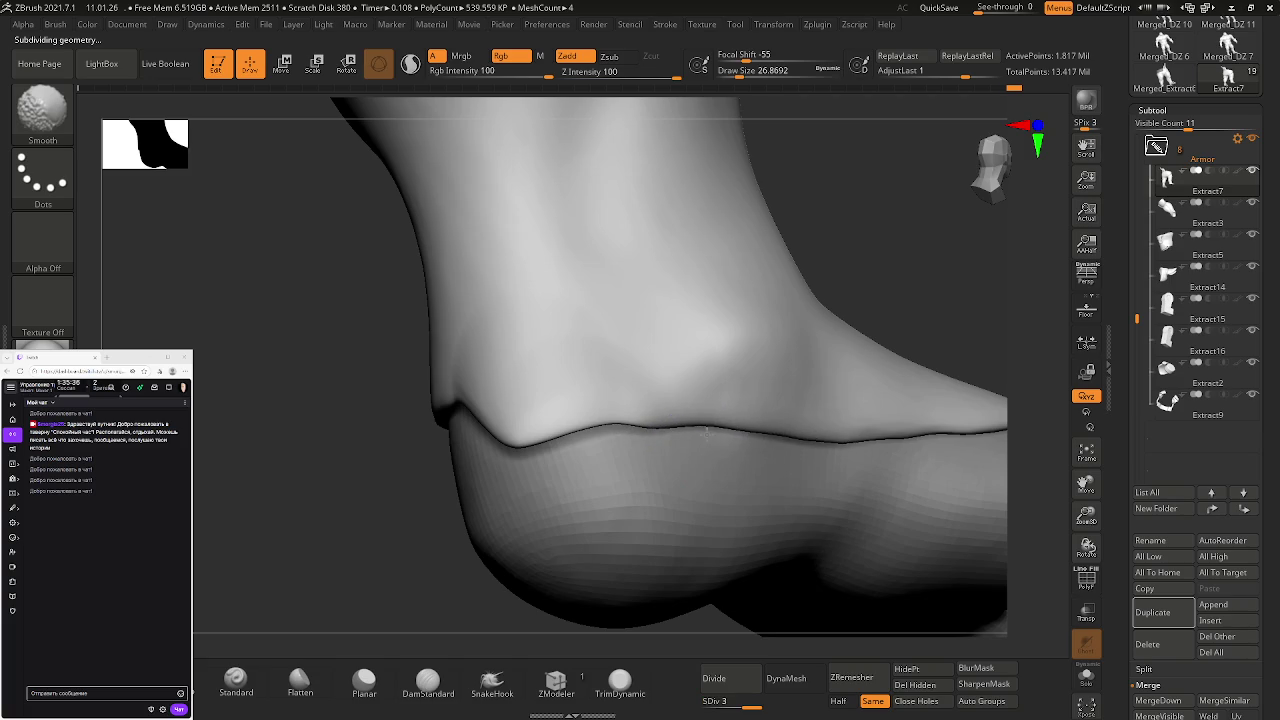
right_drag(743, 466, 524, 438)
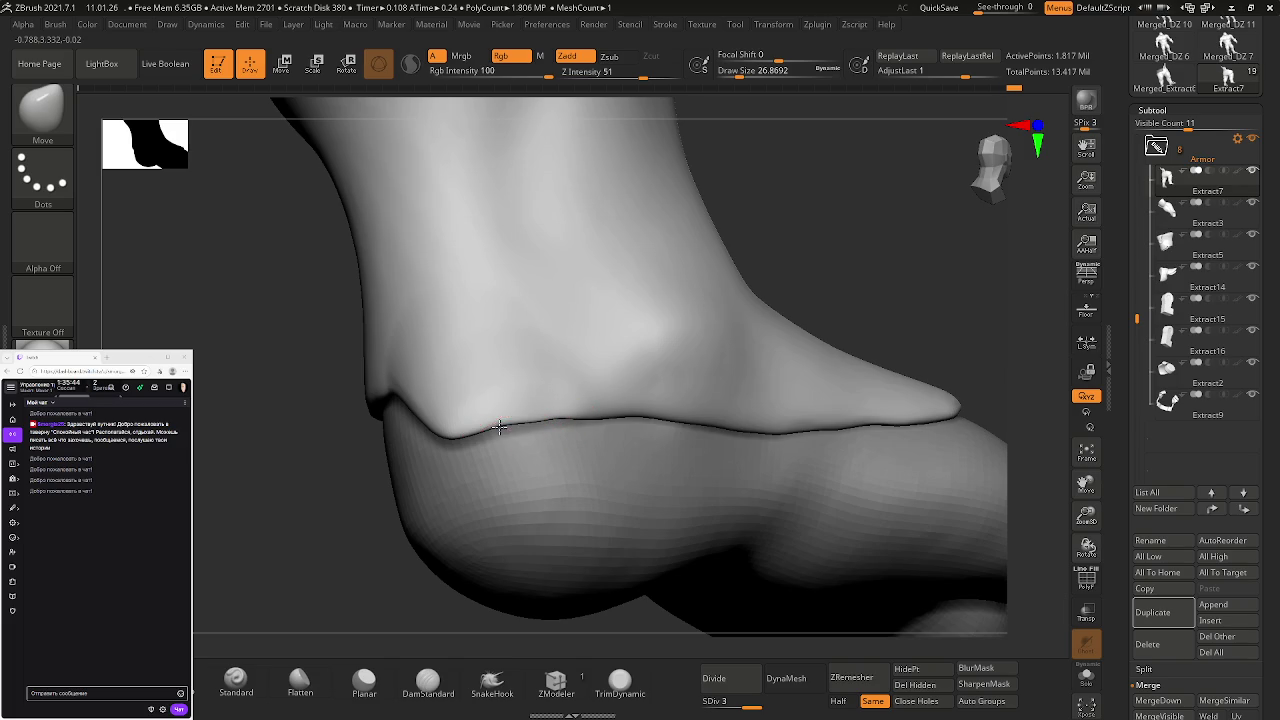
- With the brush enlarged to about 77, push down and smooth the wavy edge's peak
key(shift)
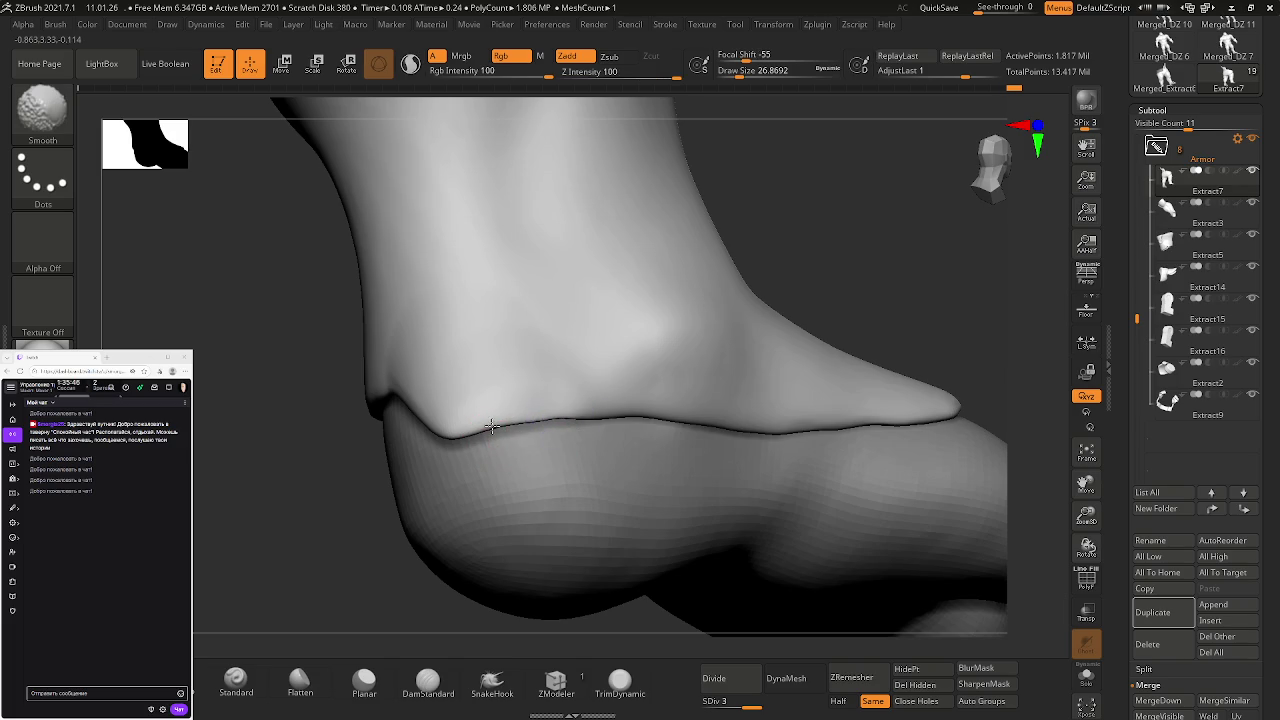
mouse_move(487, 433)
right_down()
mouse_move(541, 350)
mouse_move(500, 434)
mouse_move(714, 423)
mouse_move(586, 343)
mouse_move(623, 374)
mouse_move(623, 349)
mouse_move(686, 371)
mouse_move(727, 344)
mouse_move(634, 302)
right_up()
drag(640, 398, 663, 391)
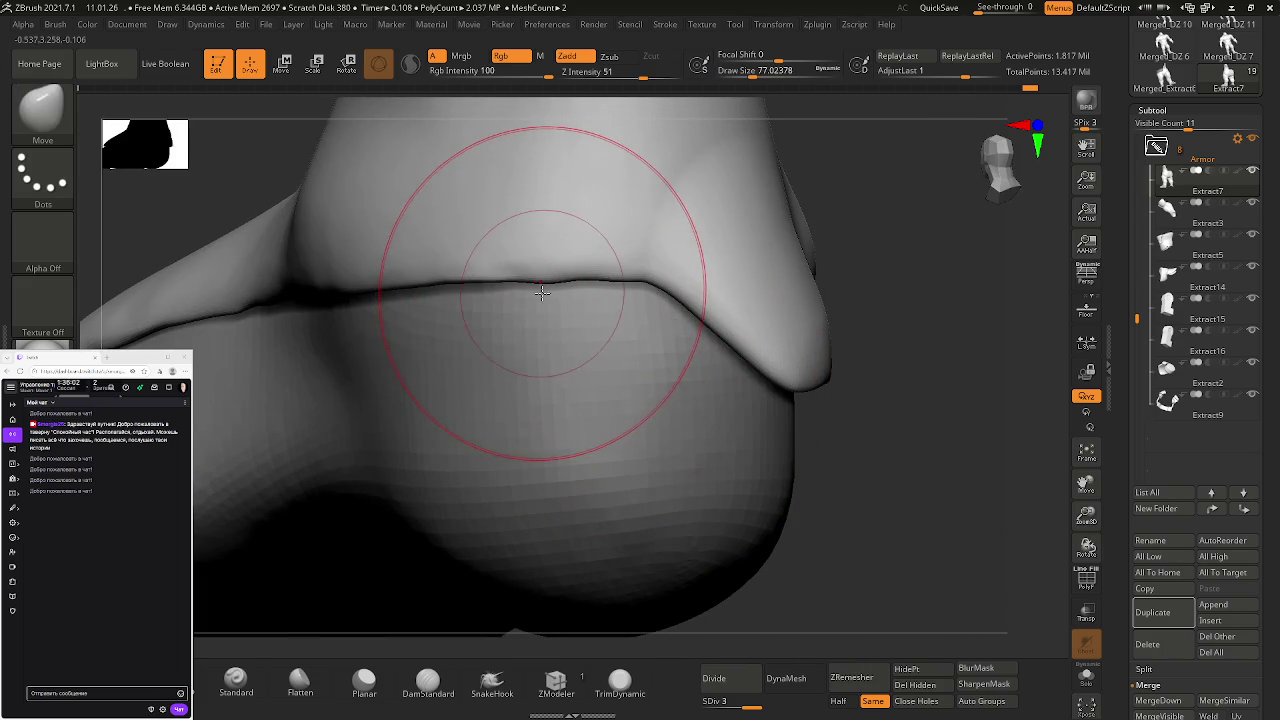
mouse_move(538, 283)
mouse_down()
mouse_move(577, 236)
mouse_move(643, 263)
mouse_up()
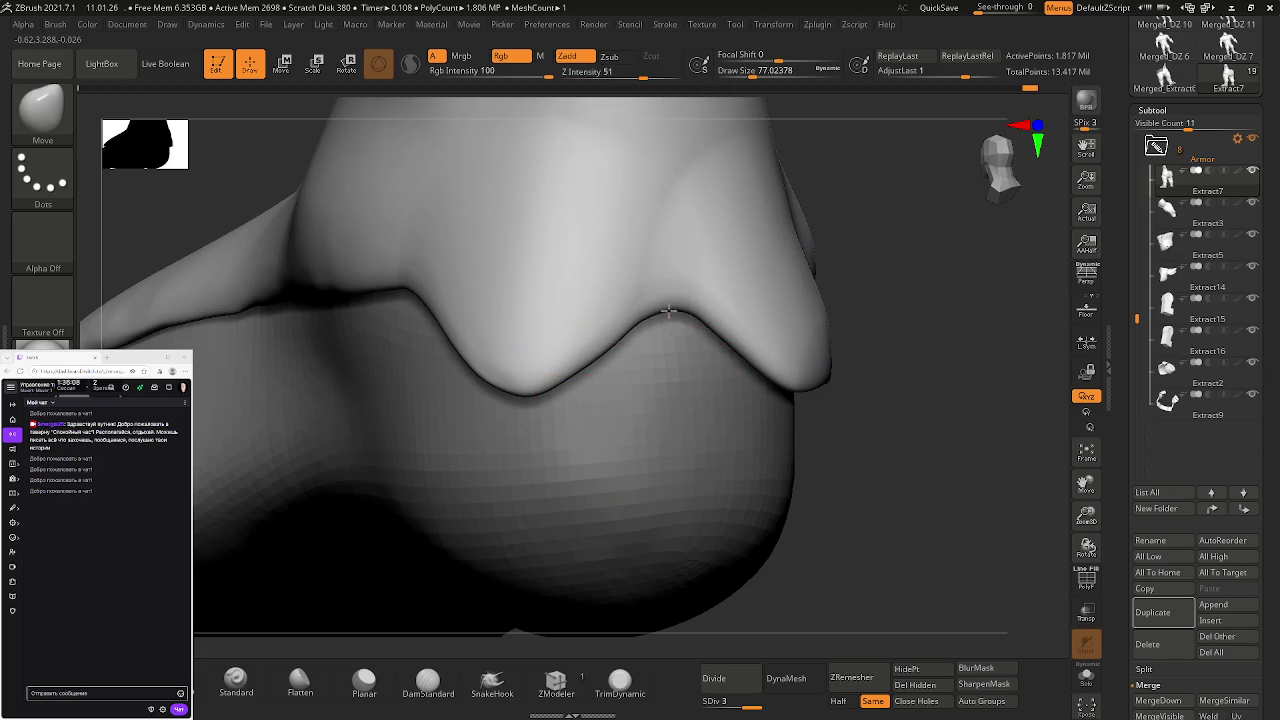
drag(668, 312, 676, 451)
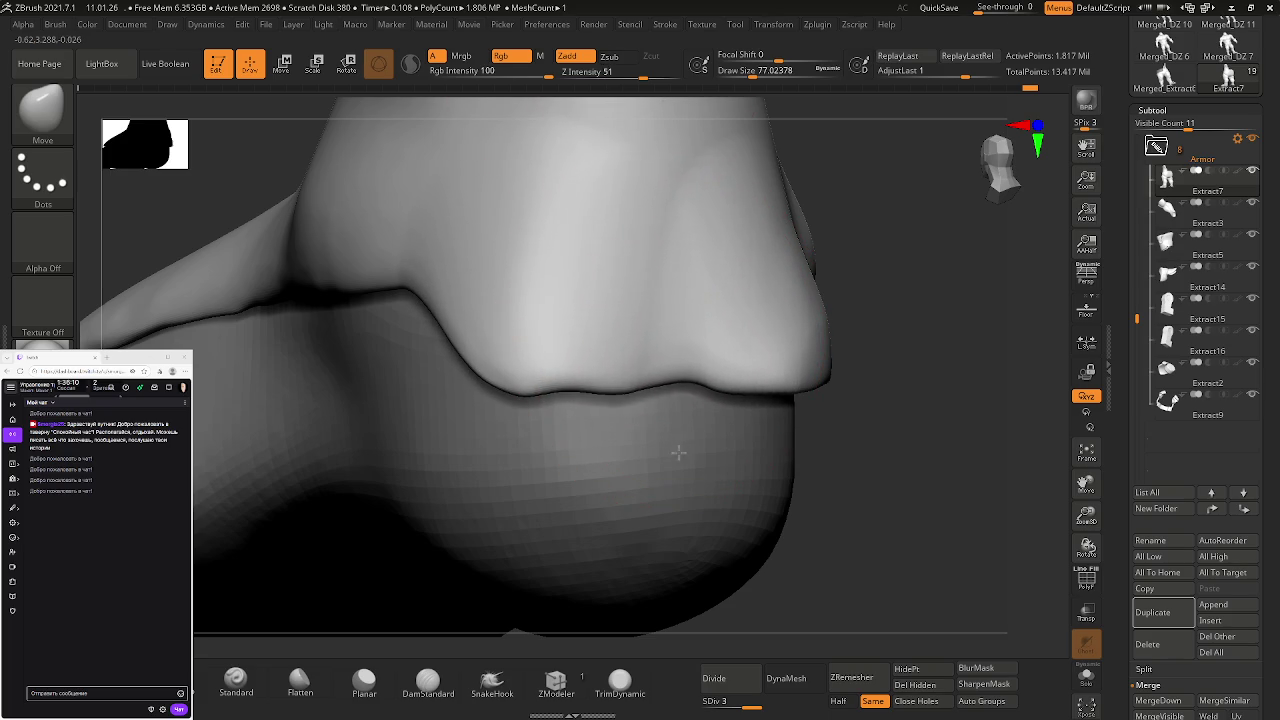
shift+drag(703, 471, 578, 404)
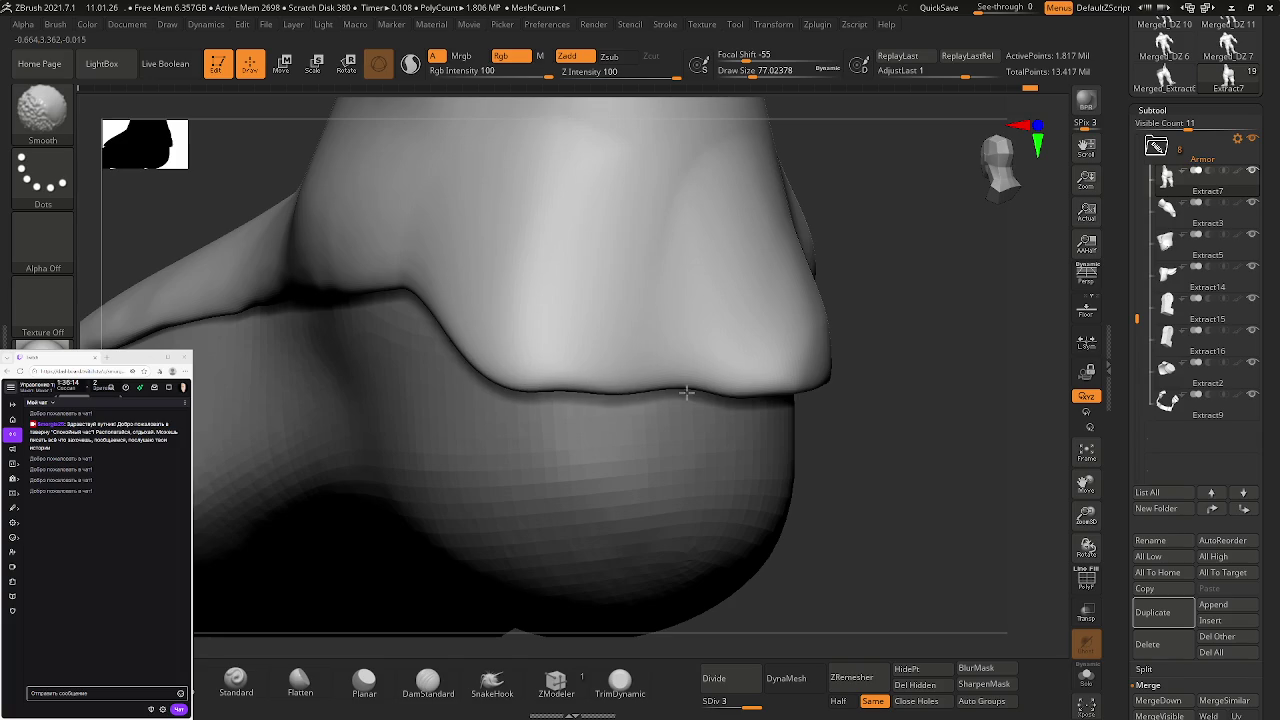
- Pull the leg-foot edge down into an even line from several angles, smoothing the inner corner
shift+right_drag(750, 397, 697, 390)
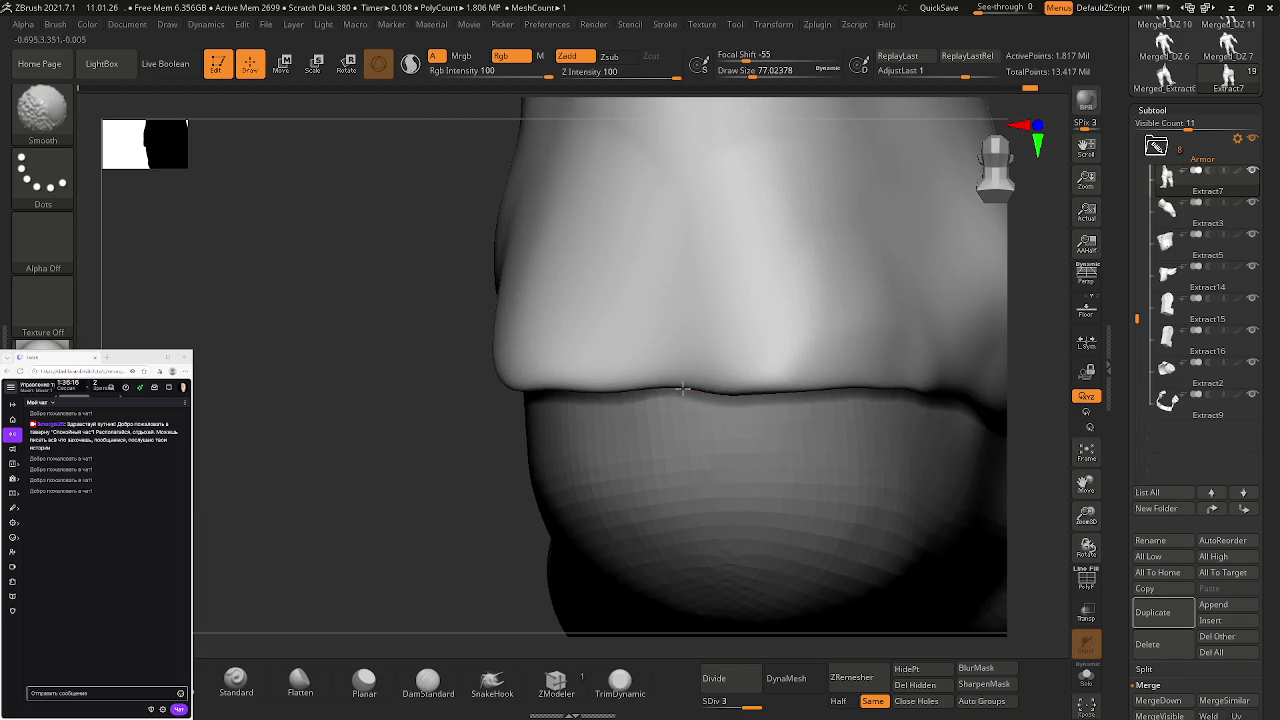
mouse_move(688, 379)
shift+mouse_down()
mouse_move(670, 392)
mouse_move(734, 387)
shift+mouse_up()
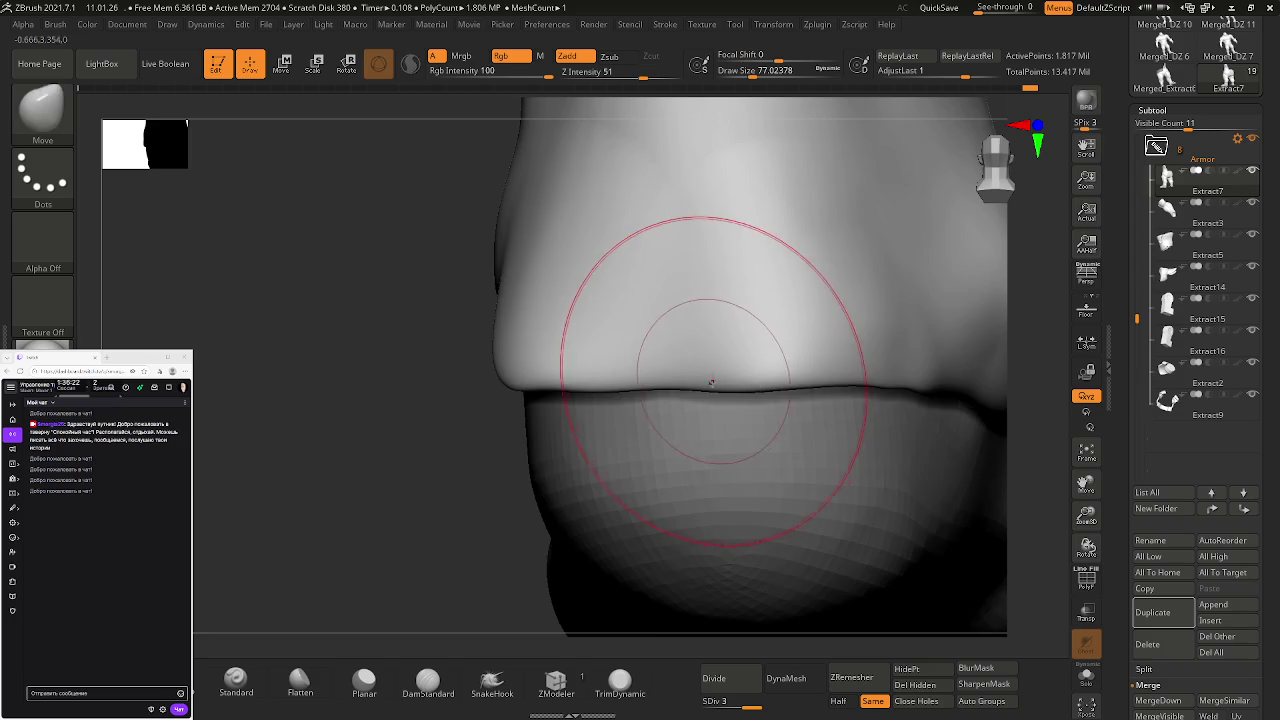
right_drag(714, 375, 749, 380)
mouse_move(548, 373)
right_down()
mouse_move(651, 380)
mouse_move(598, 369)
right_up()
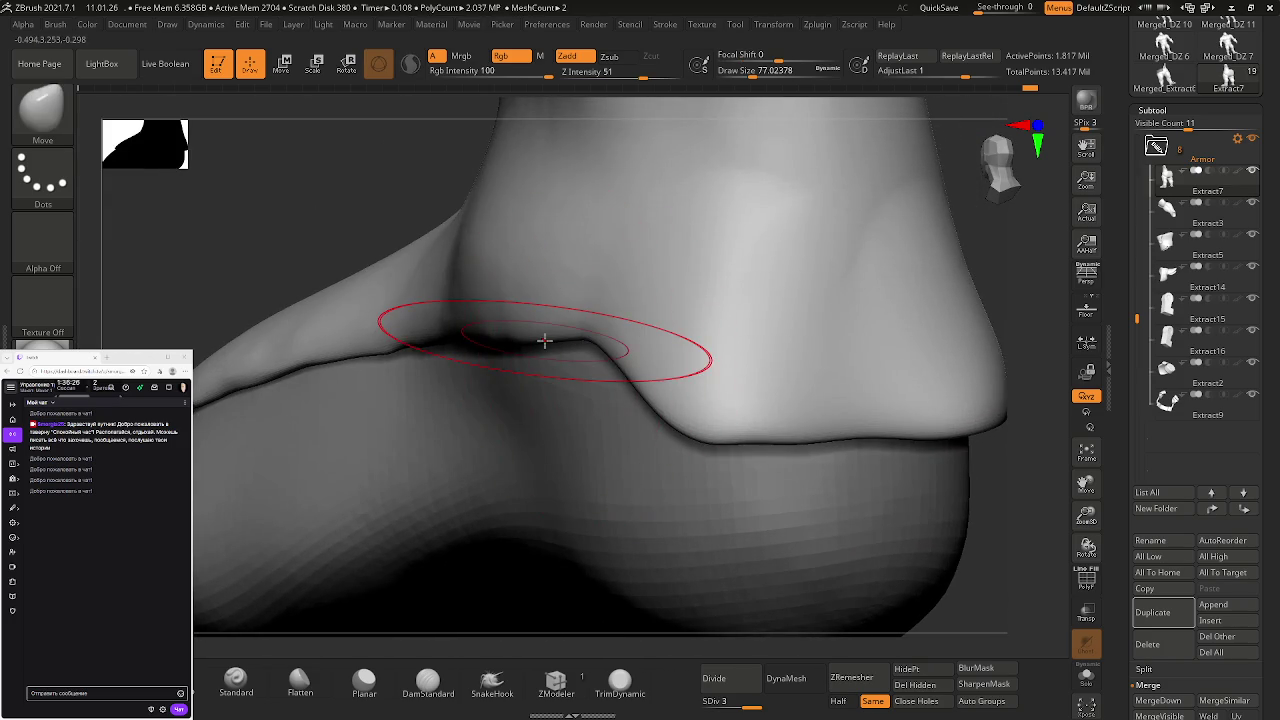
mouse_move(544, 341)
mouse_down()
mouse_move(530, 437)
mouse_move(543, 491)
mouse_up()
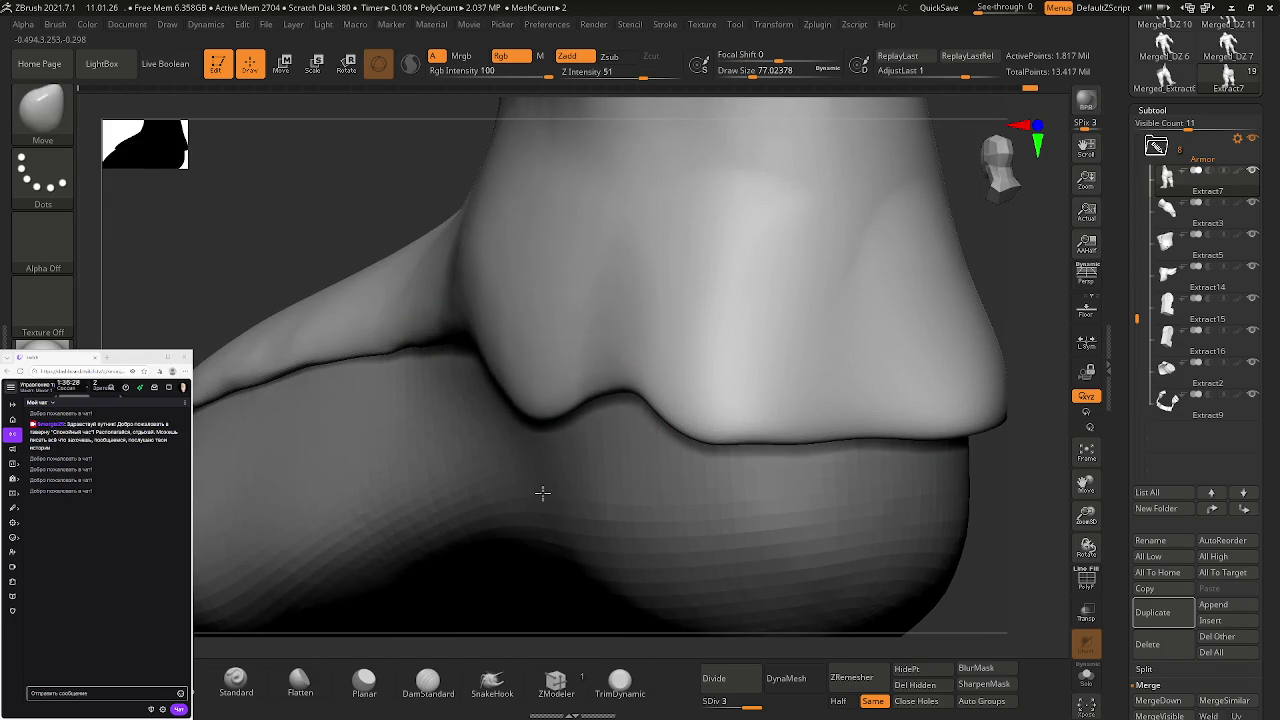
drag(614, 391, 607, 488)
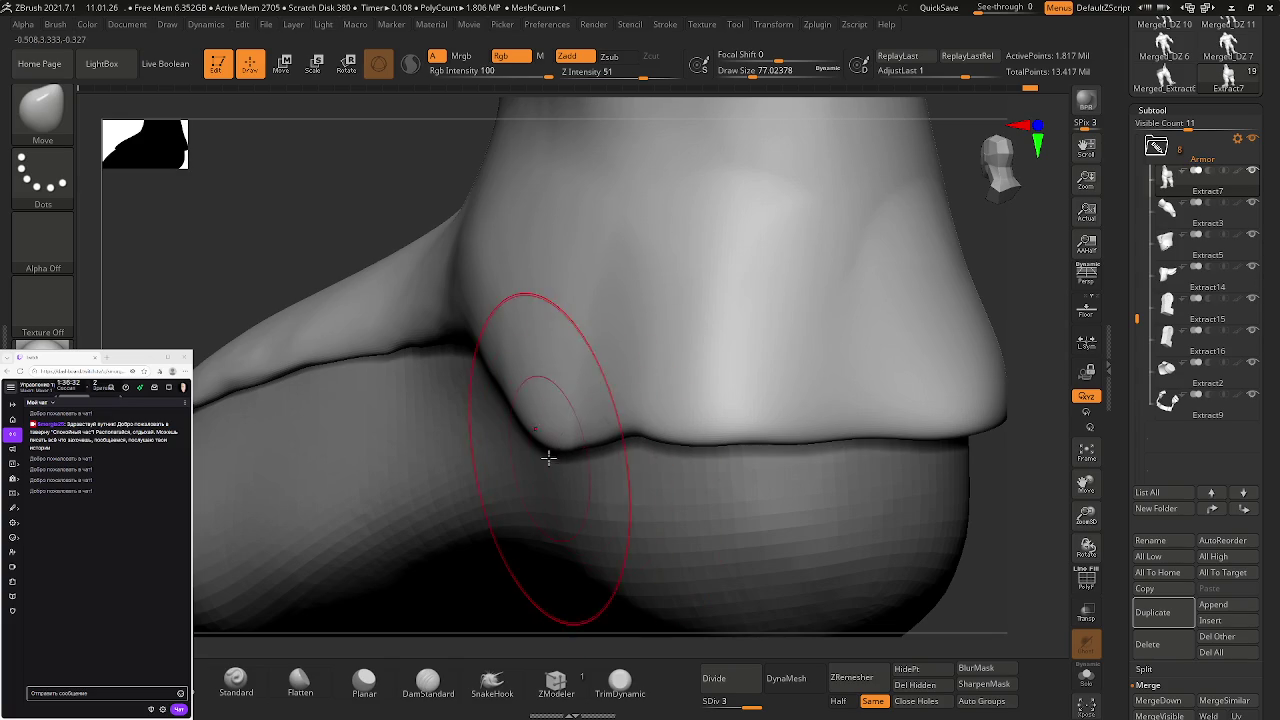
mouse_move(543, 440)
mouse_down()
mouse_move(555, 412)
mouse_move(620, 446)
mouse_up()
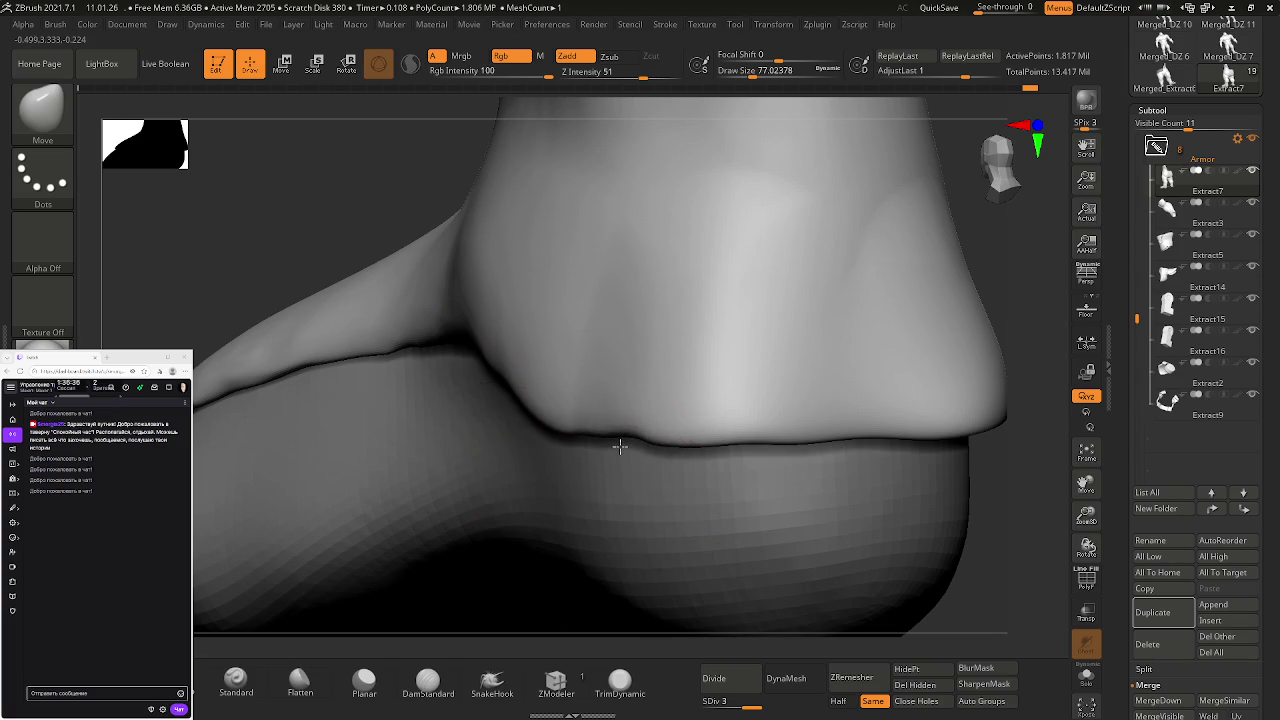
mouse_move(543, 371)
right_down()
mouse_move(491, 374)
mouse_move(603, 374)
mouse_move(531, 360)
mouse_move(646, 389)
mouse_move(472, 345)
mouse_move(920, 396)
mouse_move(767, 420)
mouse_move(839, 428)
right_up()
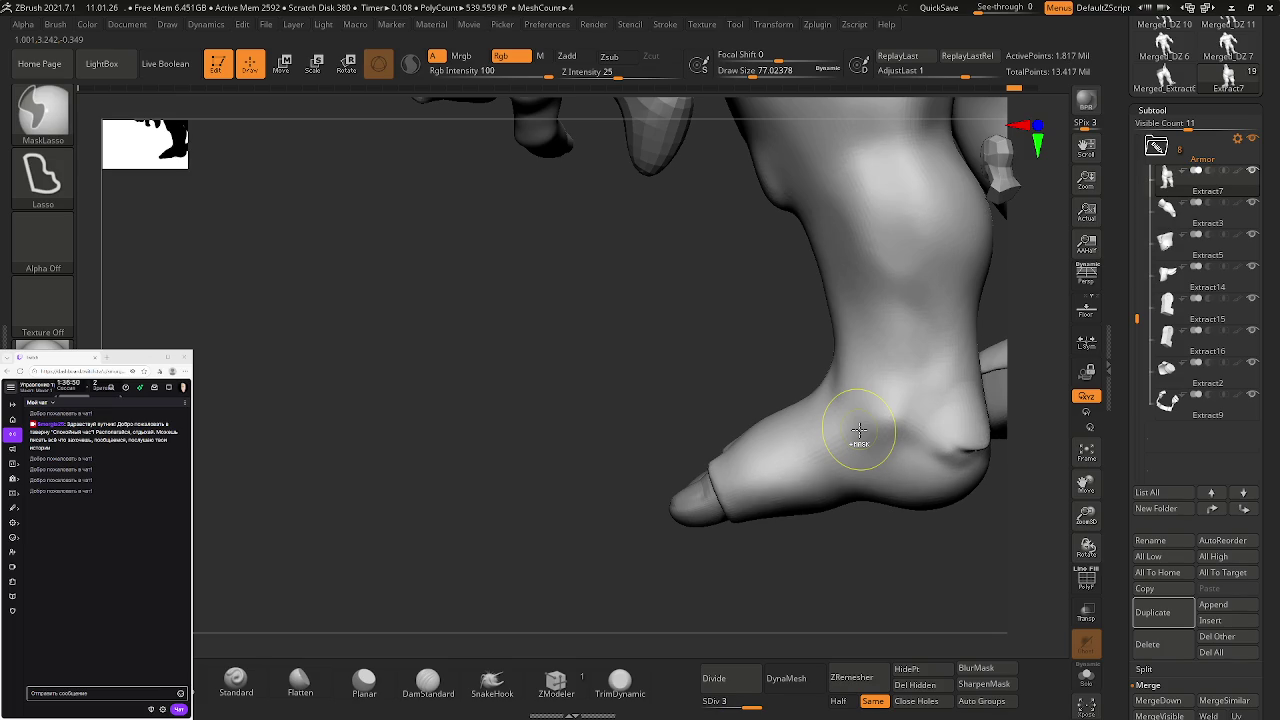
- Mask part of the foot from a rear view, stepping down and back up a subdivision level
mouse_move(891, 429)
right_down()
mouse_move(549, 451)
mouse_move(614, 457)
right_up()
ctrl+drag(641, 440, 547, 428)
key(shift+d)
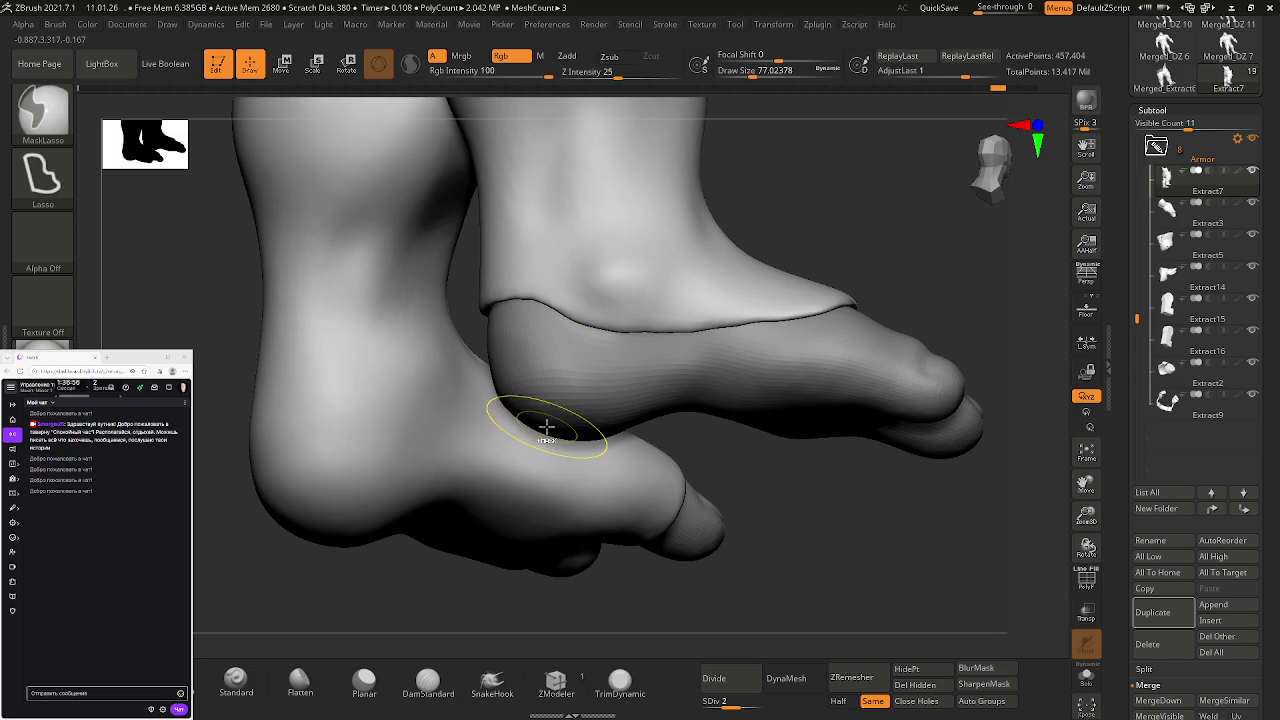
key(d)
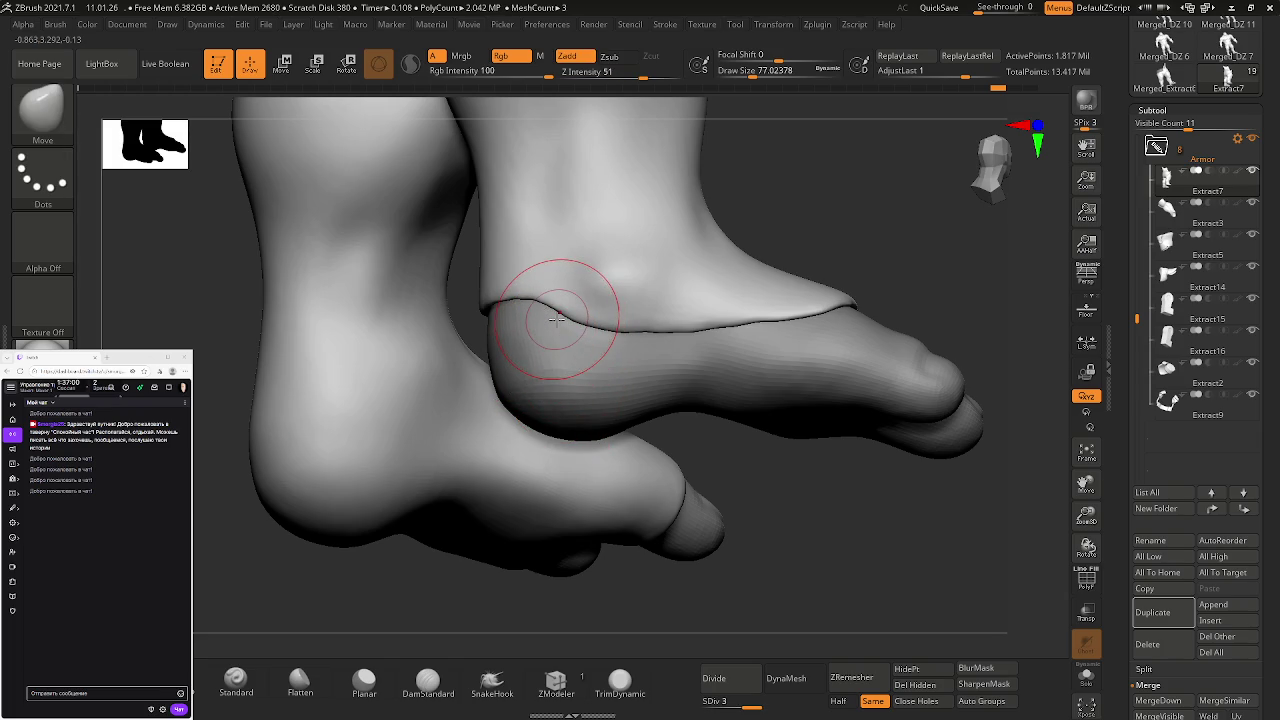
right_drag(556, 318, 514, 323)
- Enlarge the Move brush to about 305 and pull the lower foot mesh downward
key(s)
drag(547, 344, 590, 344)
right_drag(560, 340, 436, 313)
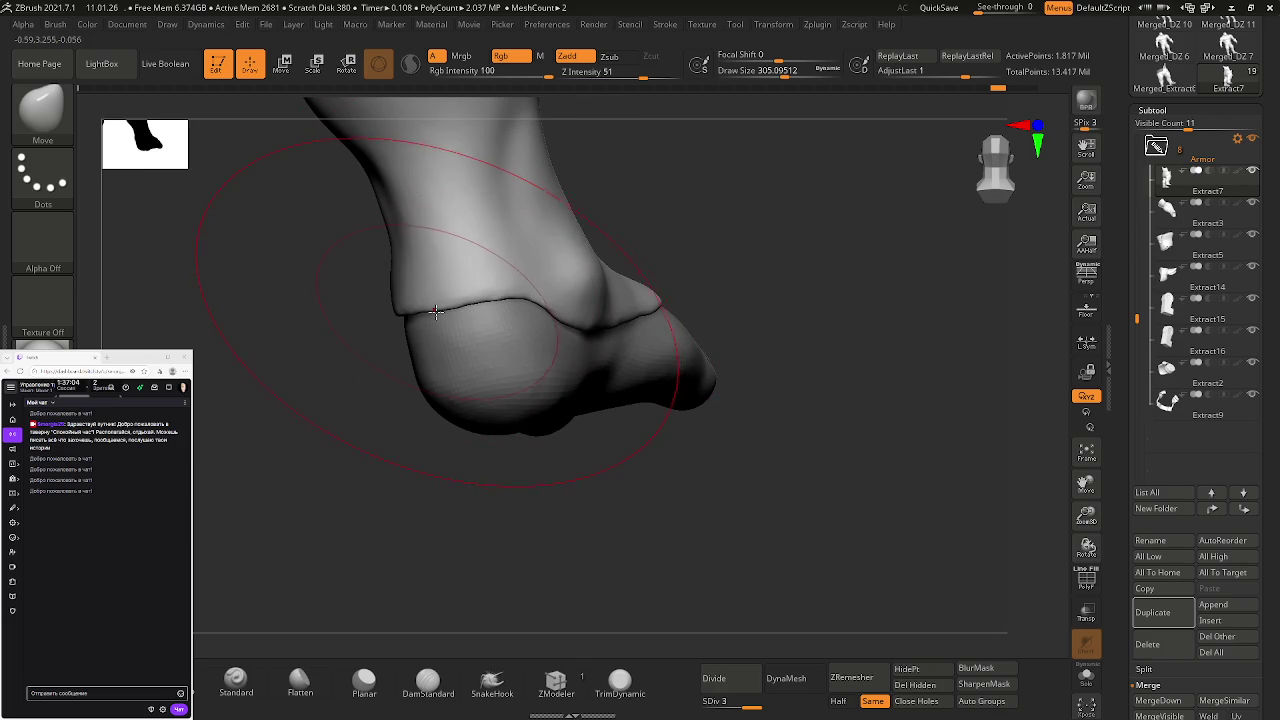
drag(435, 313, 450, 387)
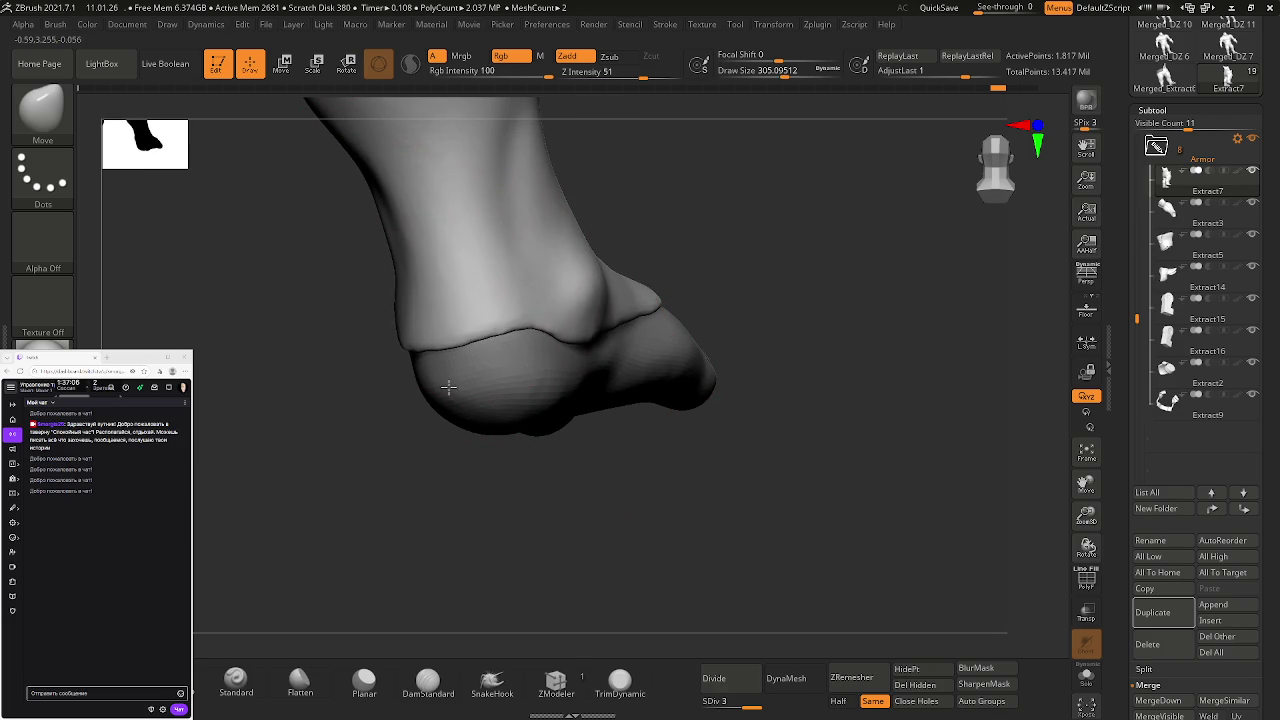
click(456, 441)
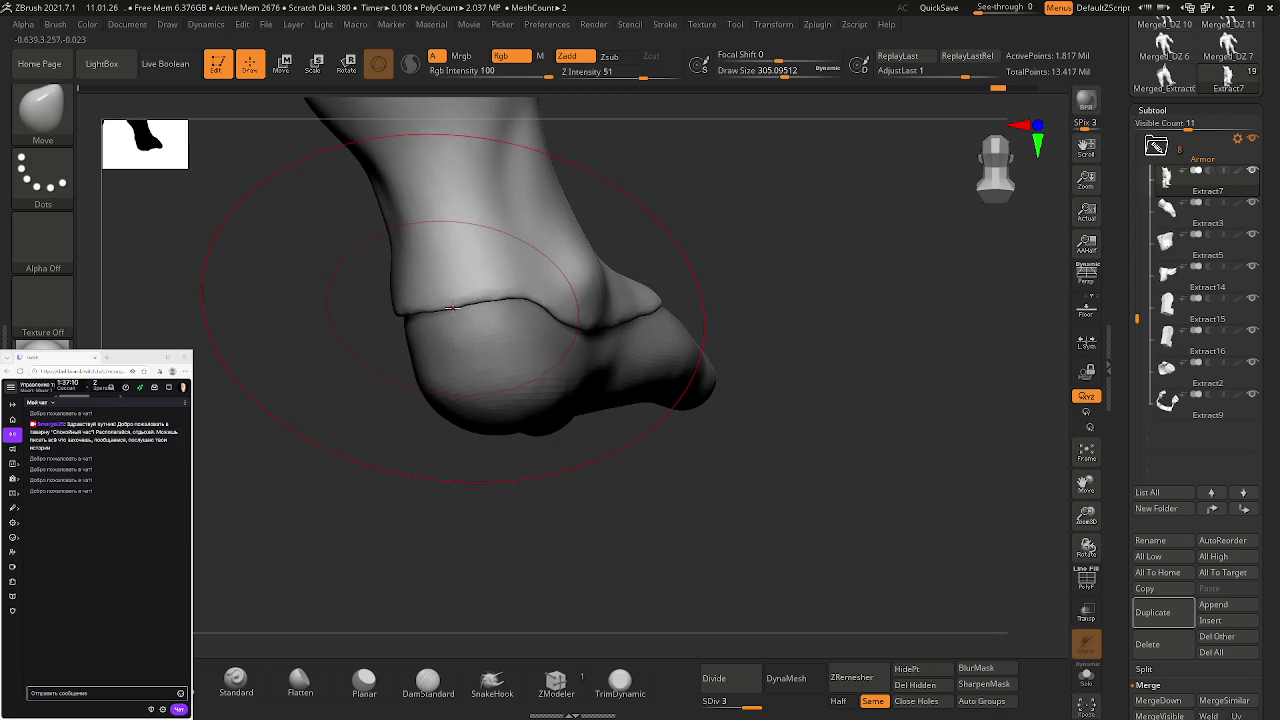
- At brush size about 187, pull the cuff seam line down, then shrink the brush to about 94
drag(445, 322, 432, 322)
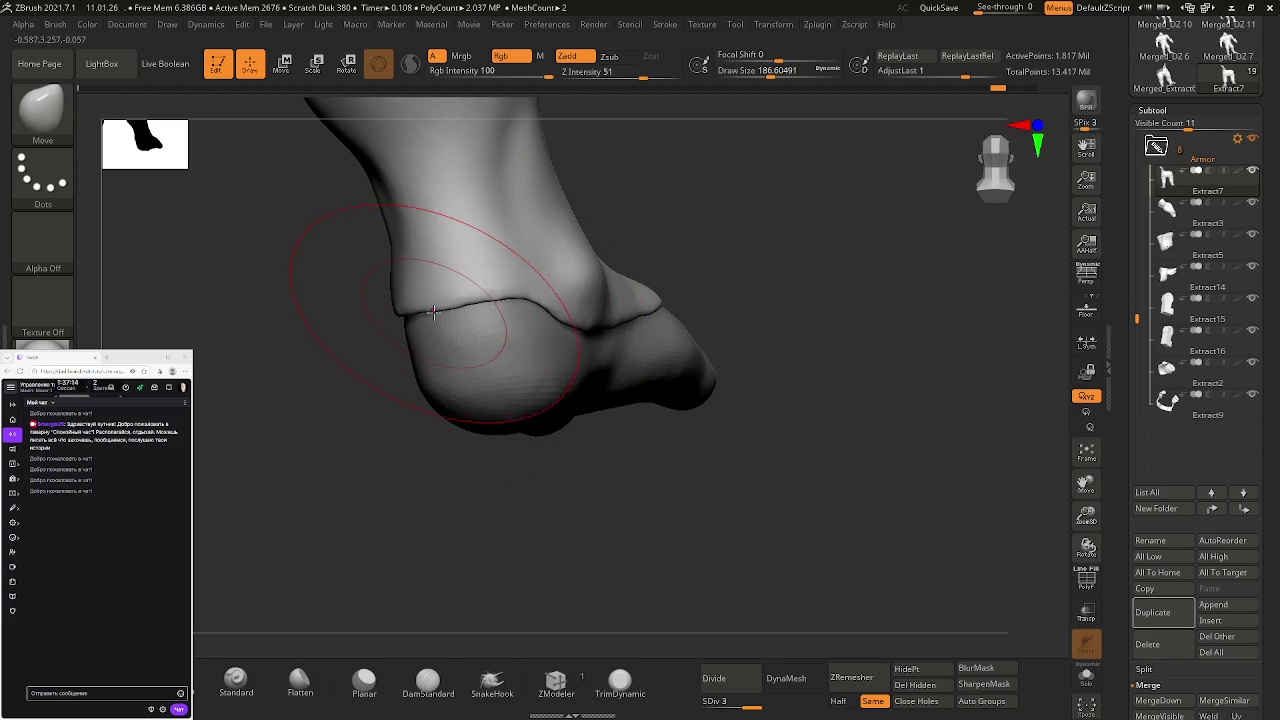
drag(439, 316, 451, 351)
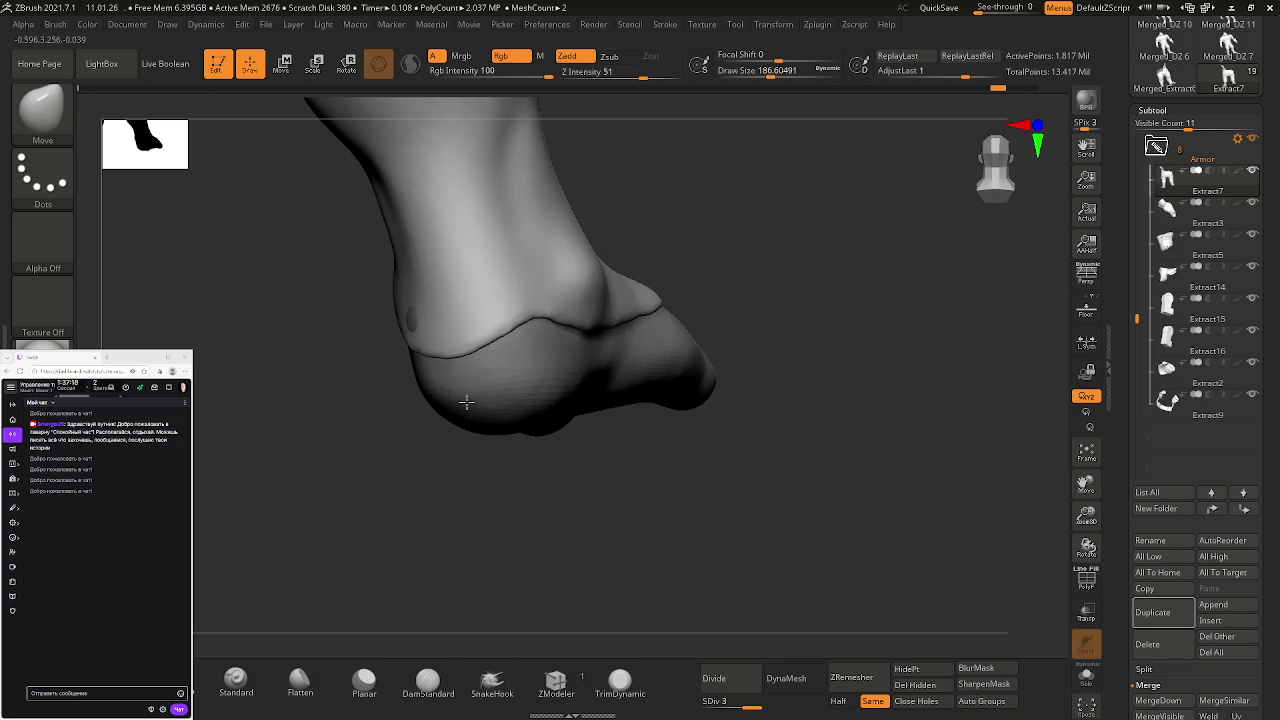
drag(467, 408, 469, 366)
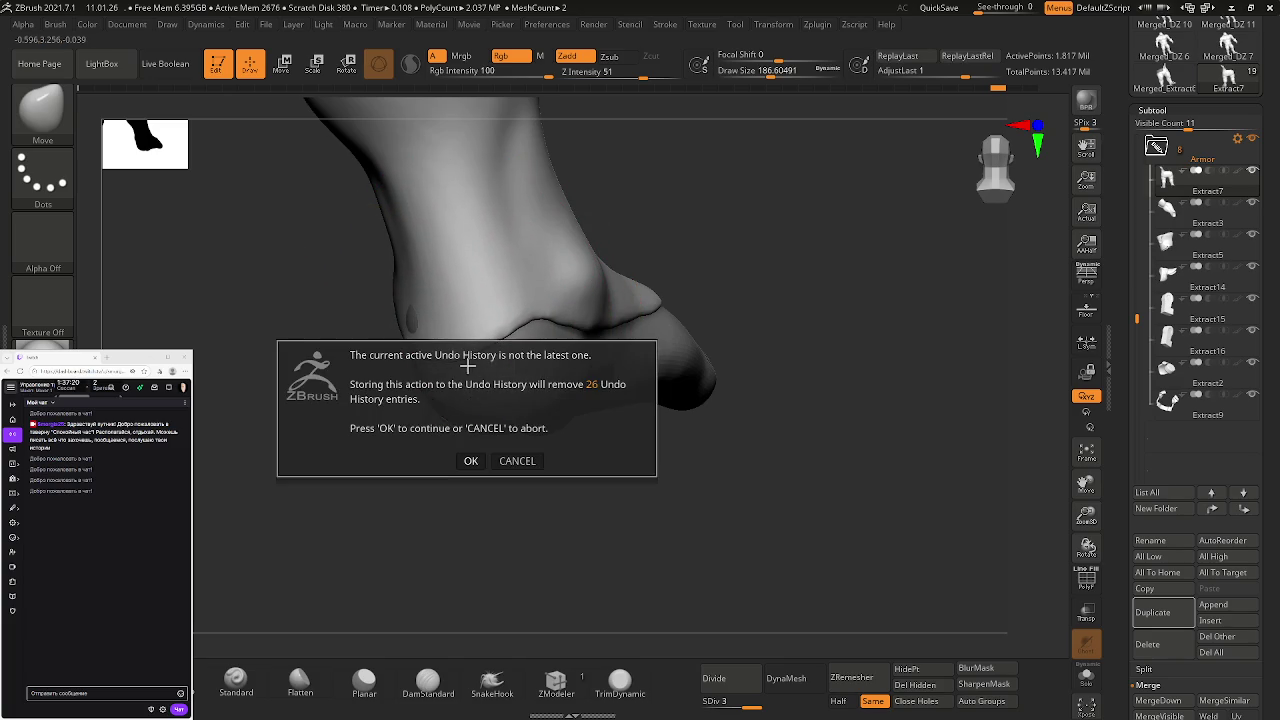
click(472, 460)
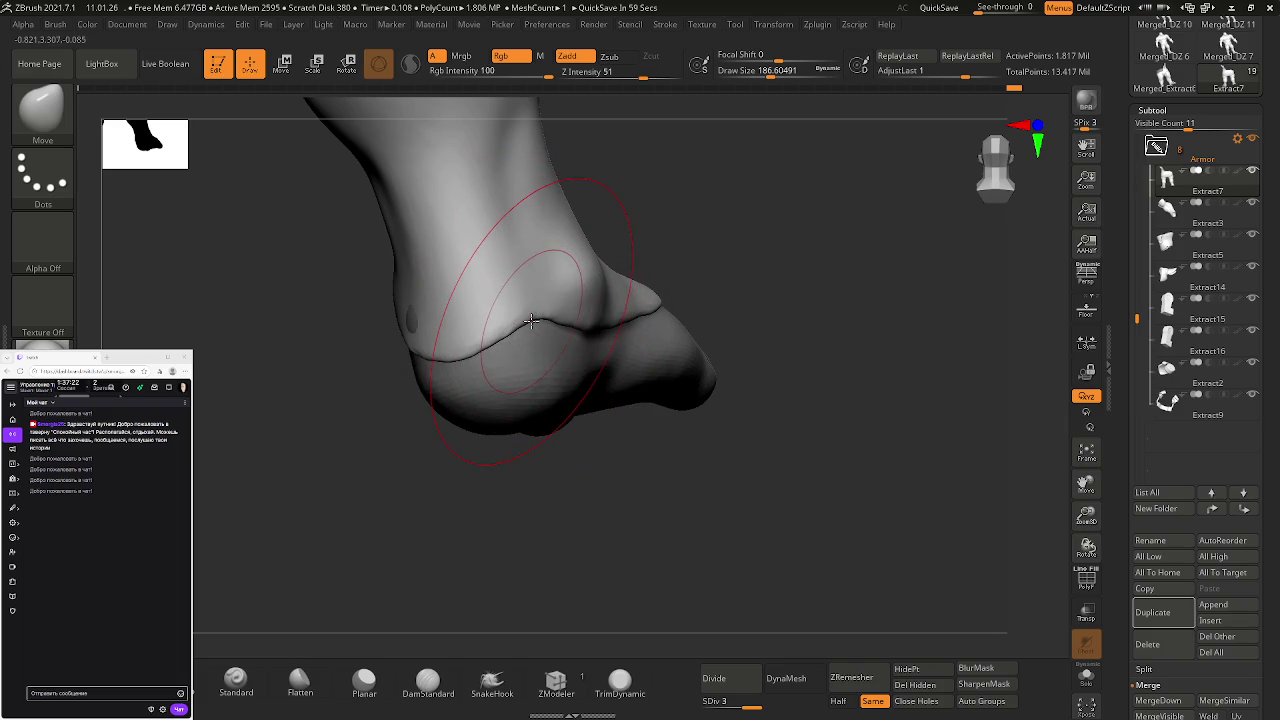
key(s)
drag(531, 320, 518, 326)
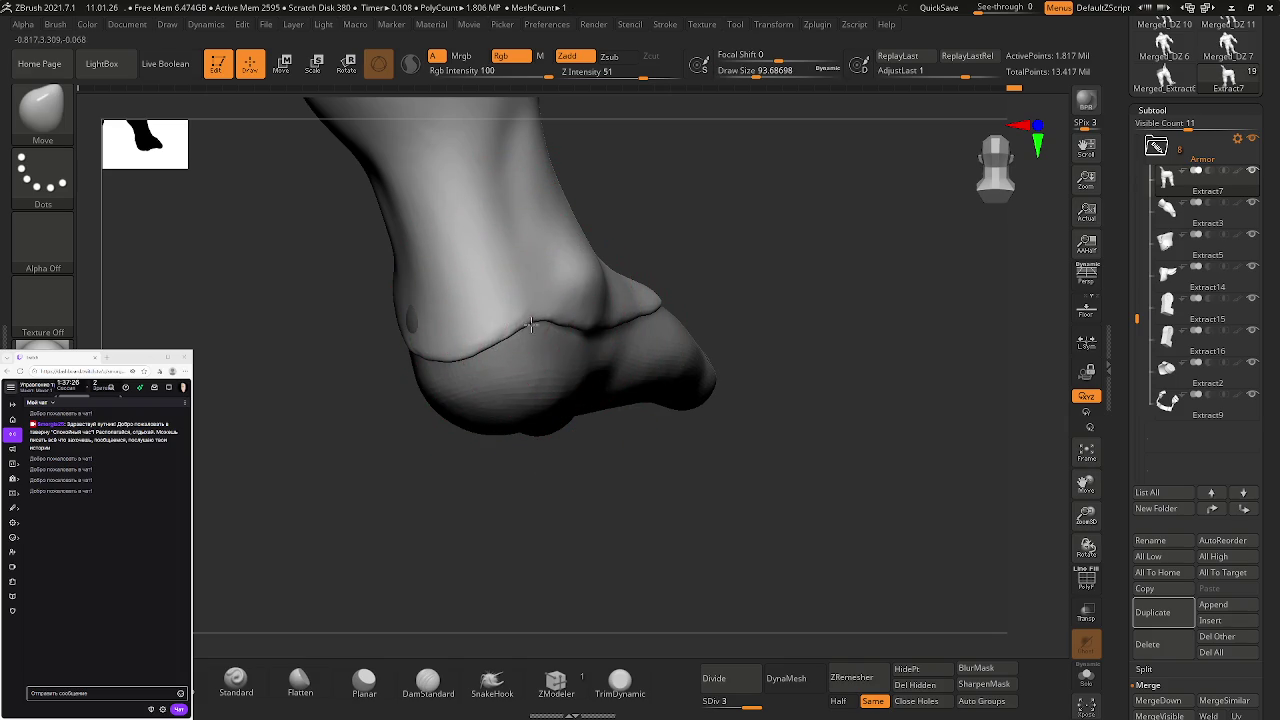
mouse_move(454, 336)
right_down()
mouse_move(430, 301)
mouse_move(586, 337)
mouse_move(643, 323)
mouse_move(489, 342)
mouse_move(432, 396)
right_up()
- Set the brush to about 167 and pull the cuff rim down across its left, middle and right parts
key(s)
drag(465, 404, 520, 404)
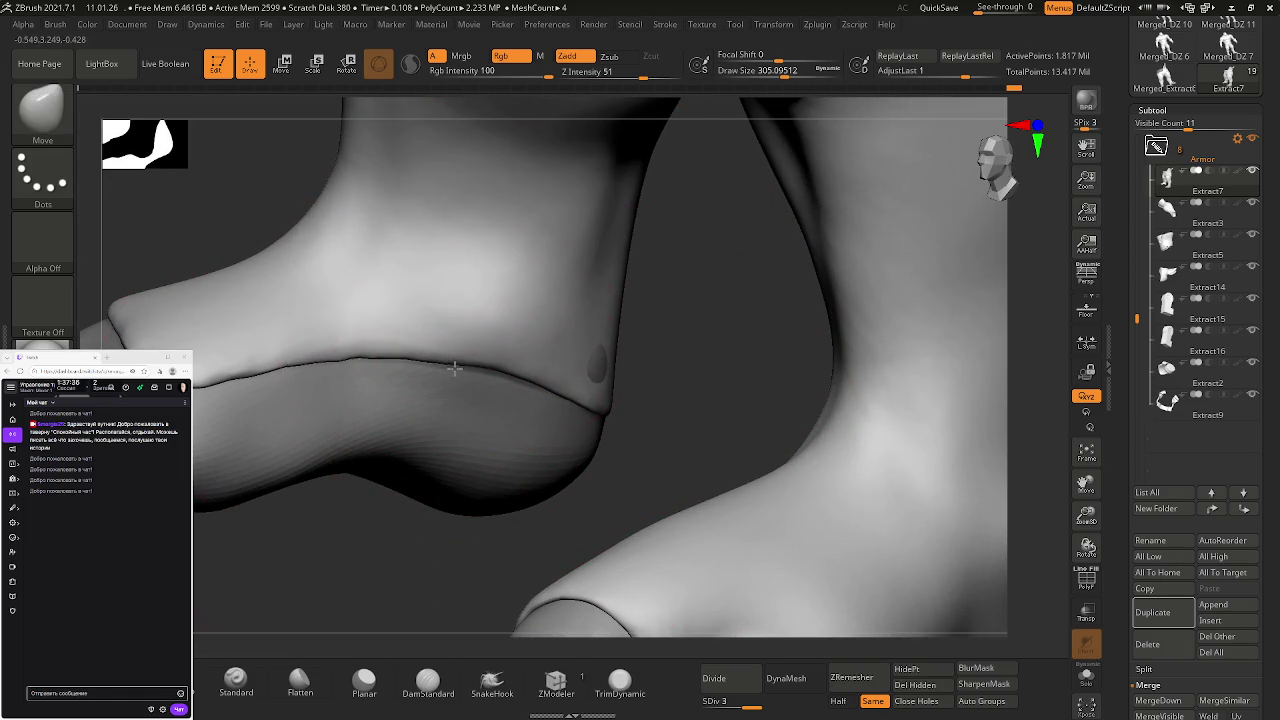
key(s)
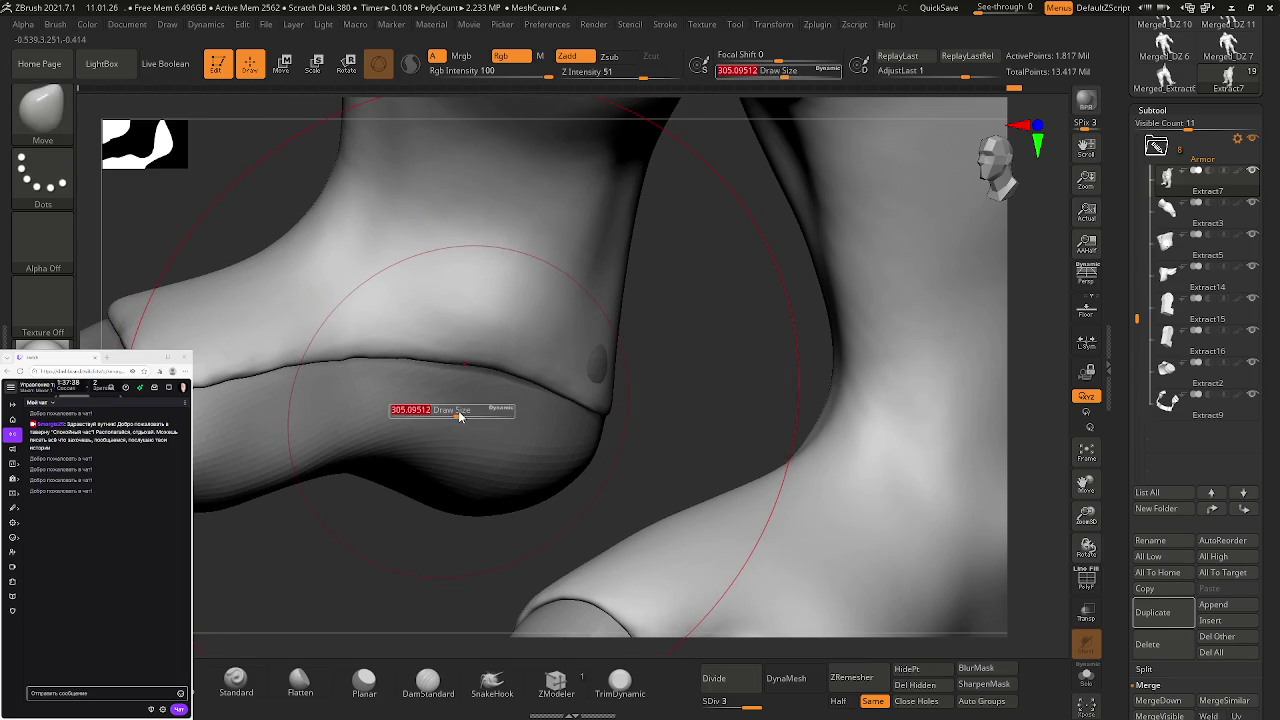
drag(457, 411, 430, 408)
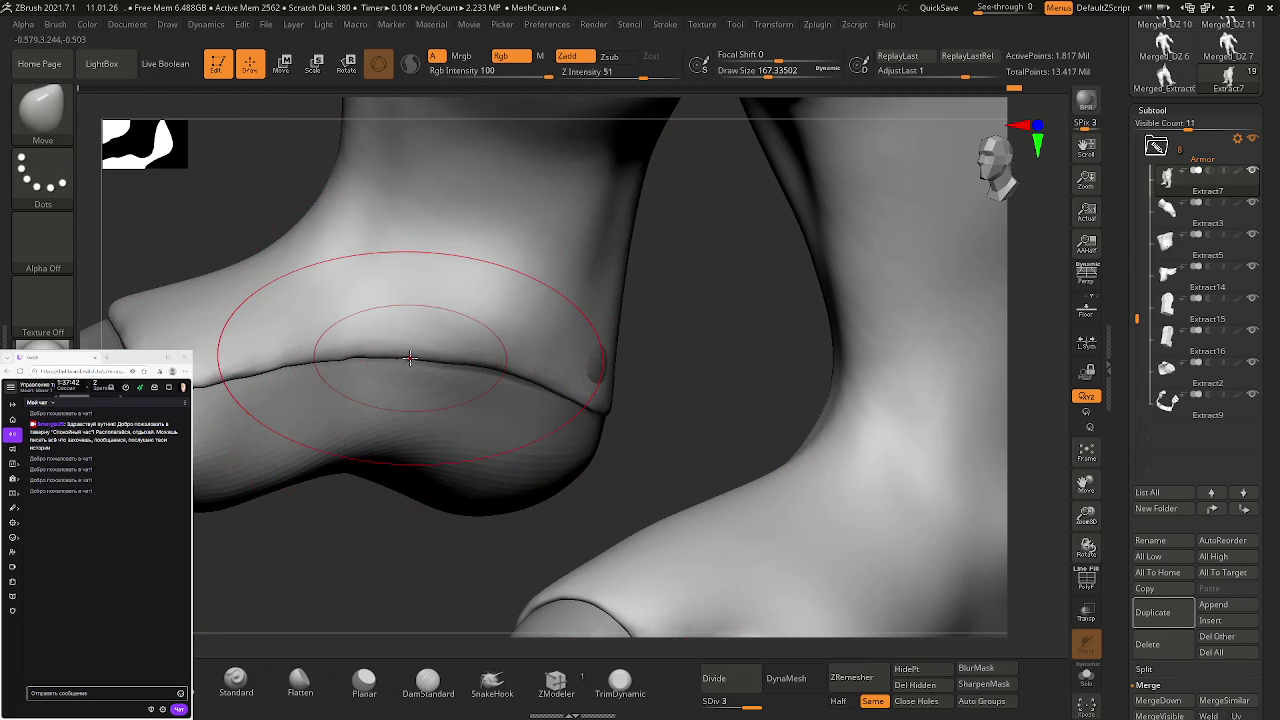
drag(410, 358, 412, 422)
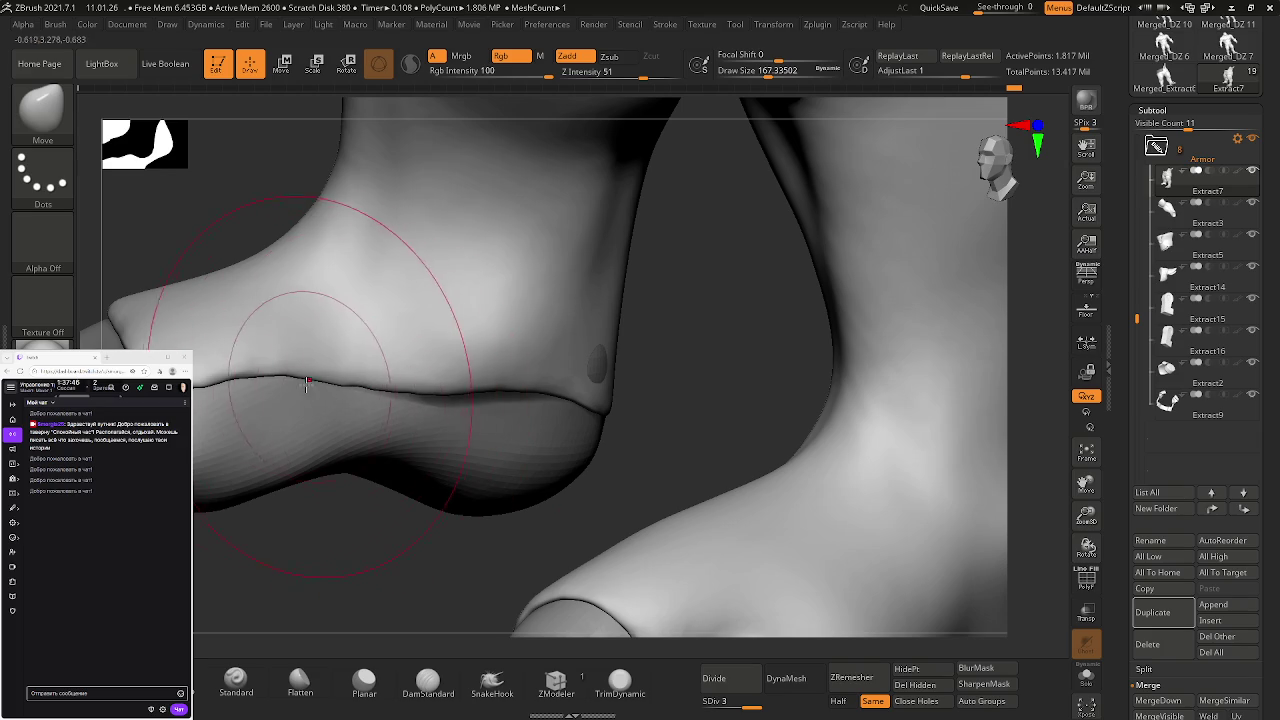
drag(285, 388, 284, 429)
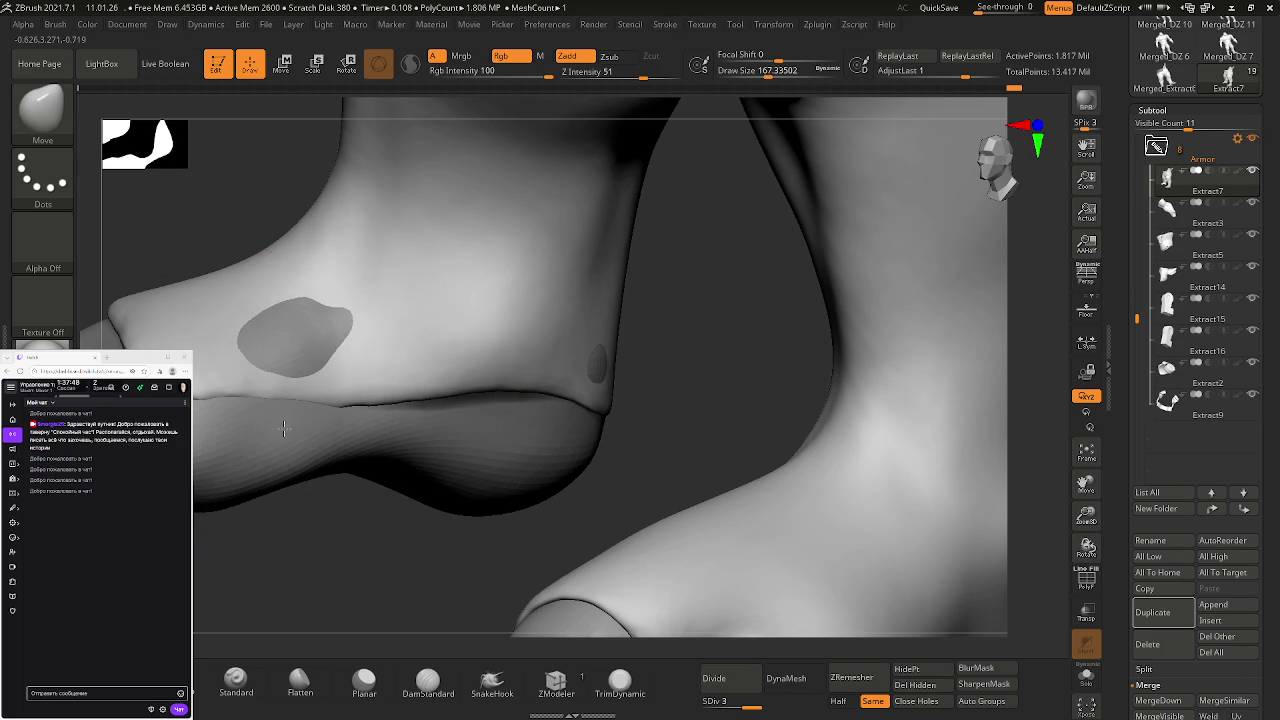
mouse_move(534, 410)
mouse_down()
mouse_move(537, 436)
mouse_move(500, 409)
mouse_up()
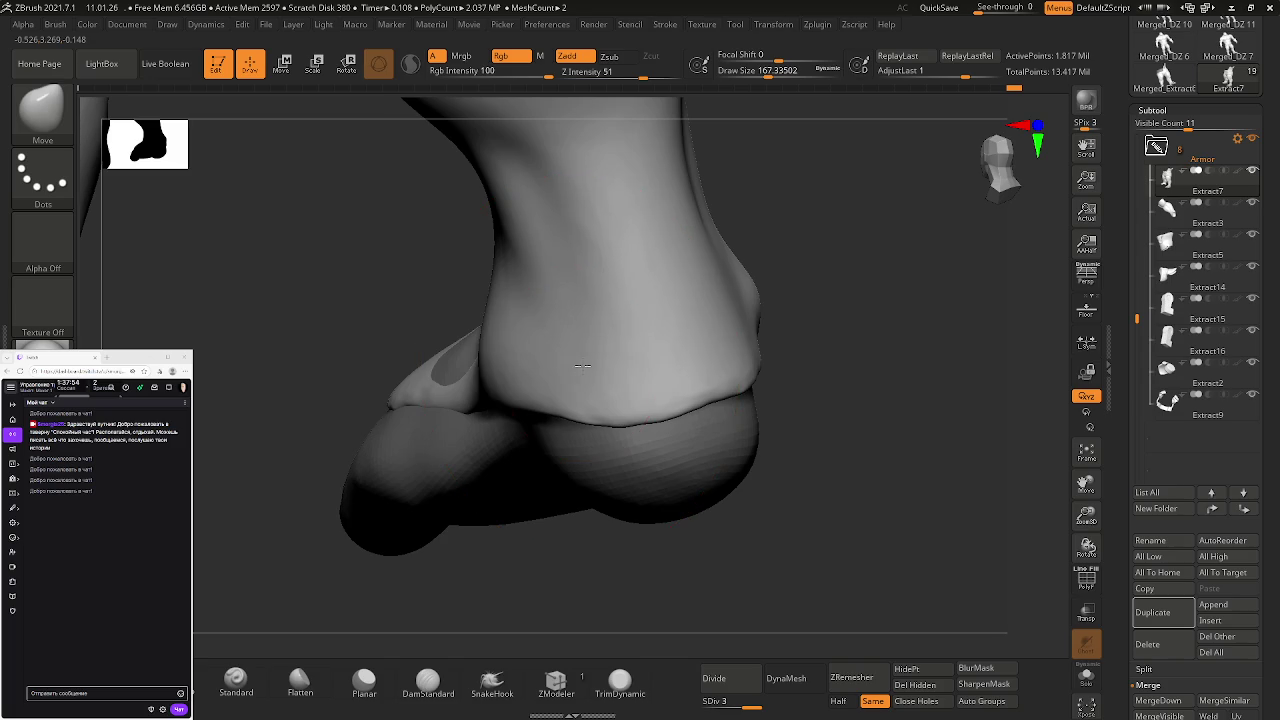
- Clear the mask patch from the leg and mask small patches near the cuff seam
scroll(584, 366, up, 2)
scroll(584, 366, up, 5)
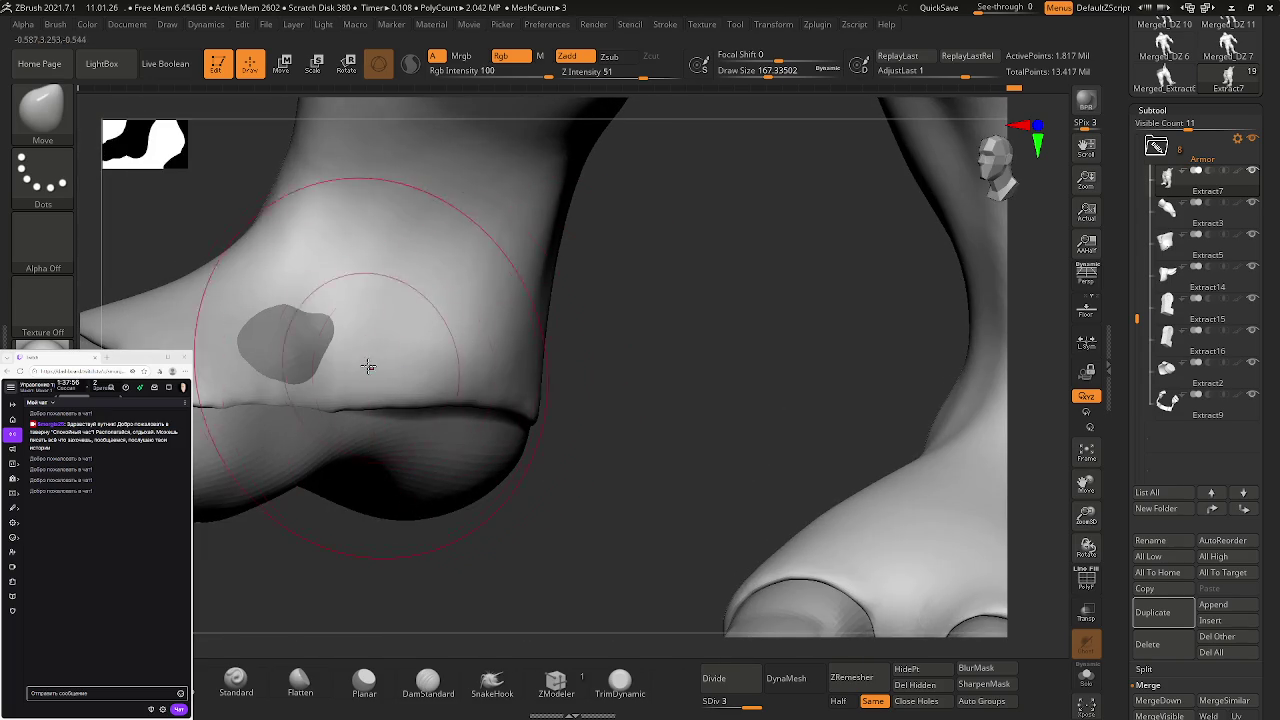
ctrl+alt+drag(296, 344, 312, 345)
mouse_move(312, 345)
right_down()
mouse_move(374, 309)
mouse_move(423, 389)
right_up()
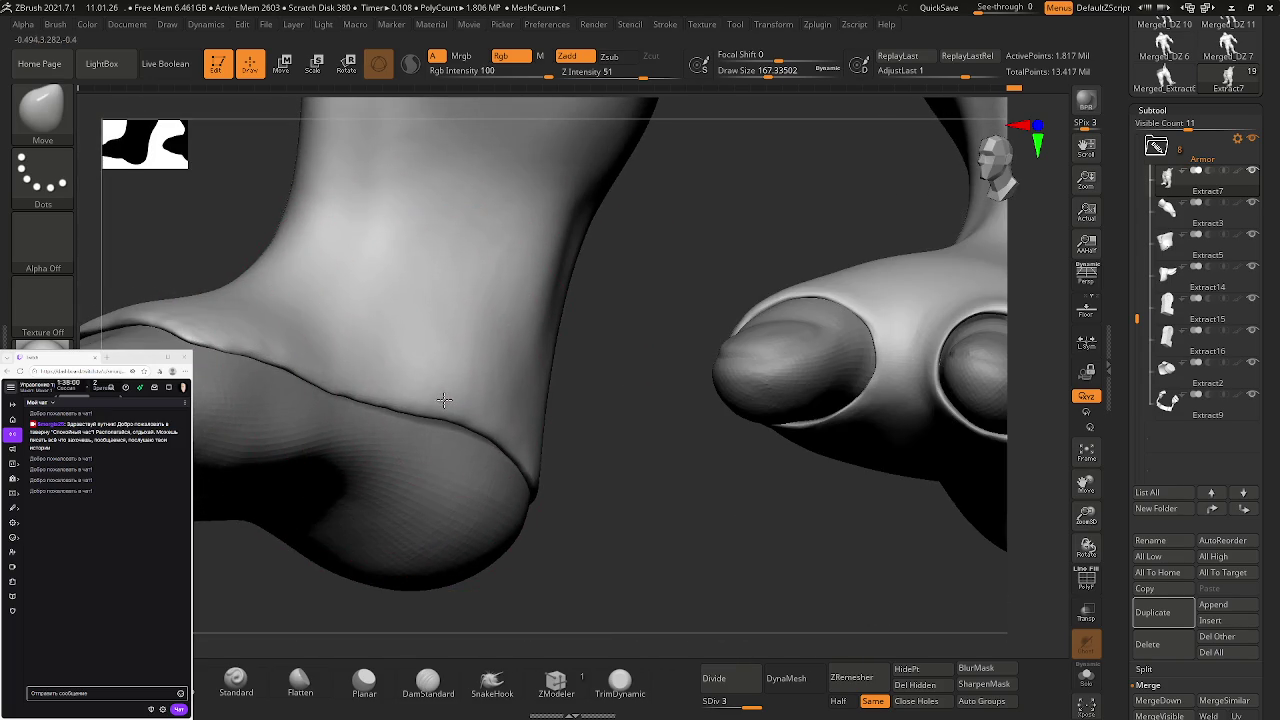
ctrl+drag(437, 400, 424, 401)
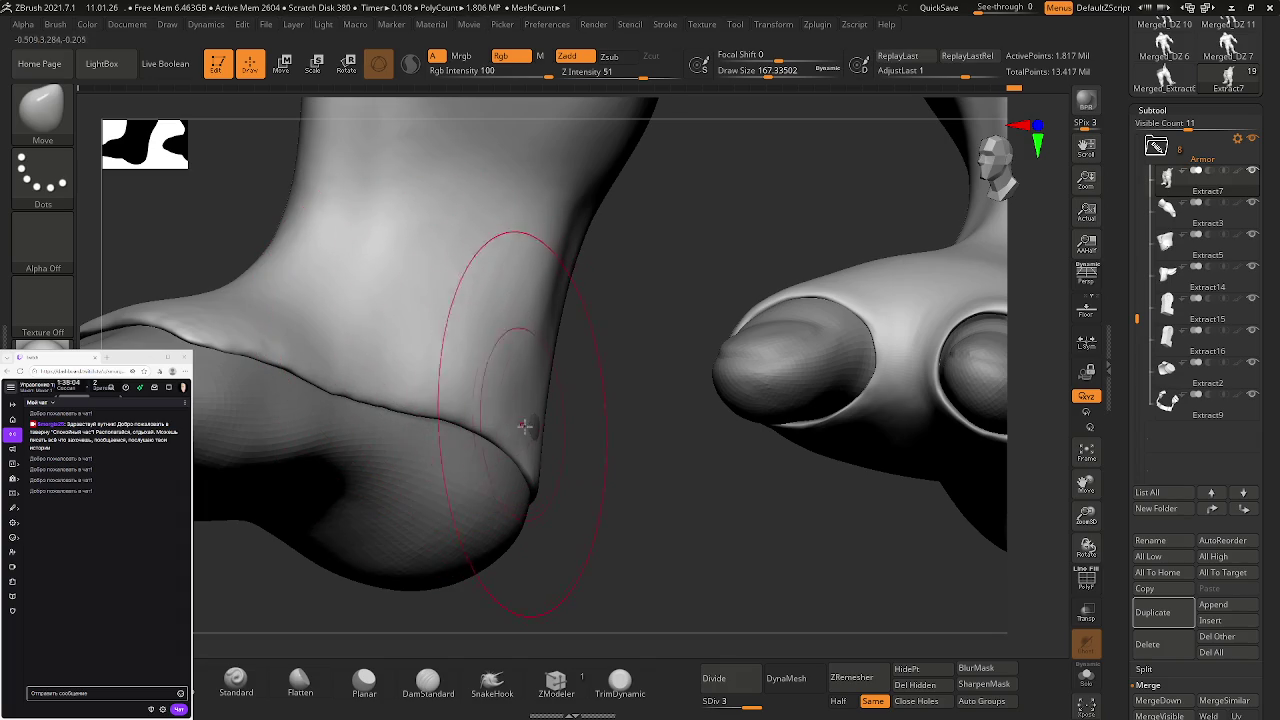
right_drag(536, 431, 330, 405)
- Smooth along the boot seam and shrink the brush to about 48.6
key(shift)
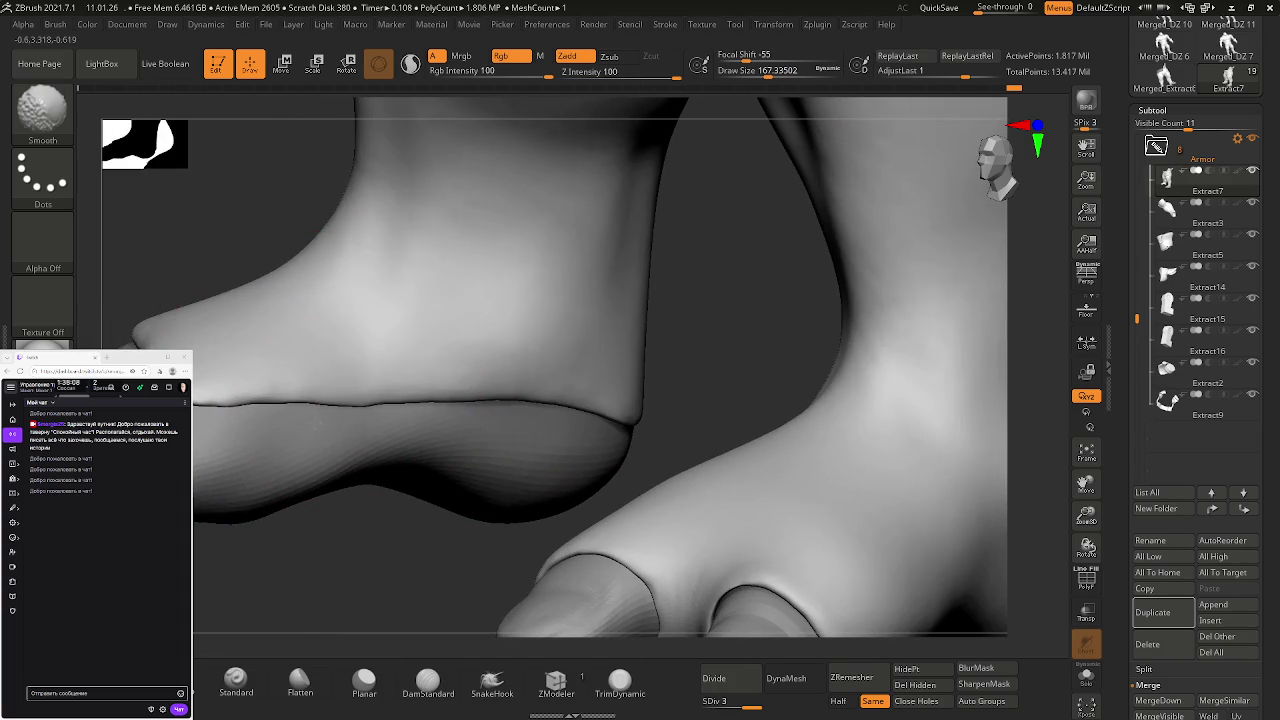
right_drag(235, 404, 405, 468)
key(s)
drag(405, 470, 360, 468)
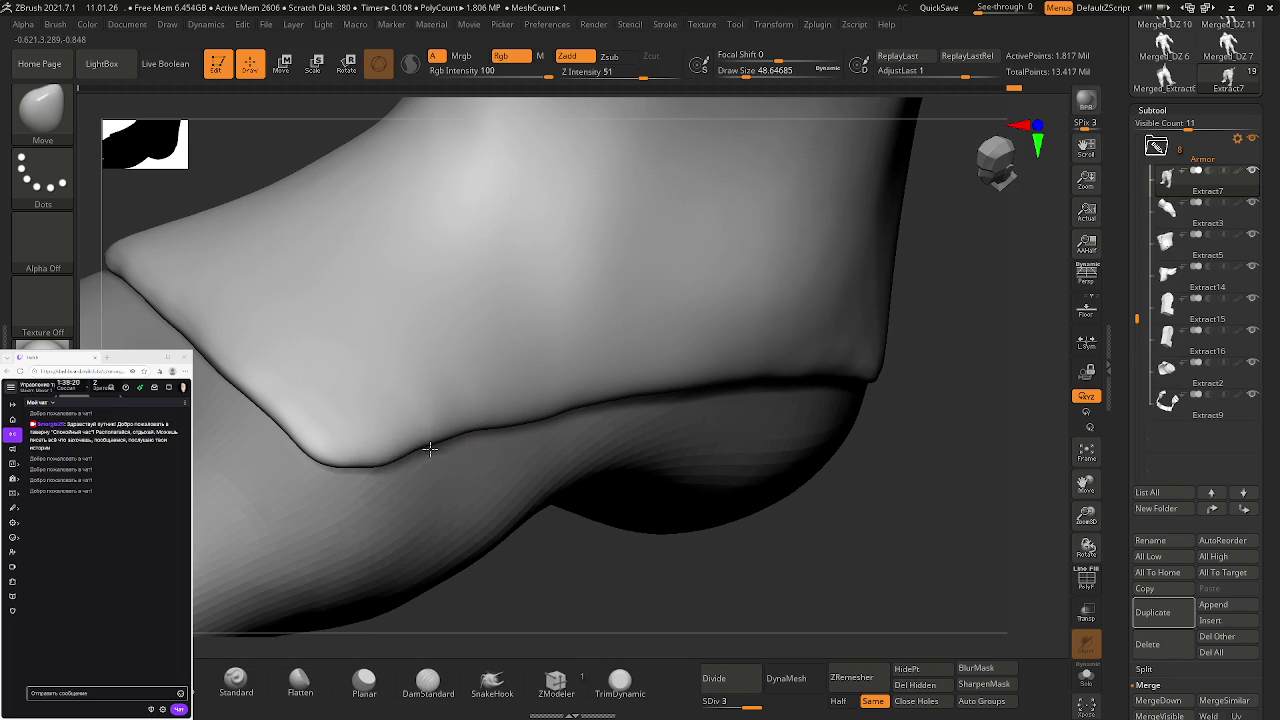
- Smooth the cuff seam and lower cuff edge, then zoom out to show both feet
key(shift)
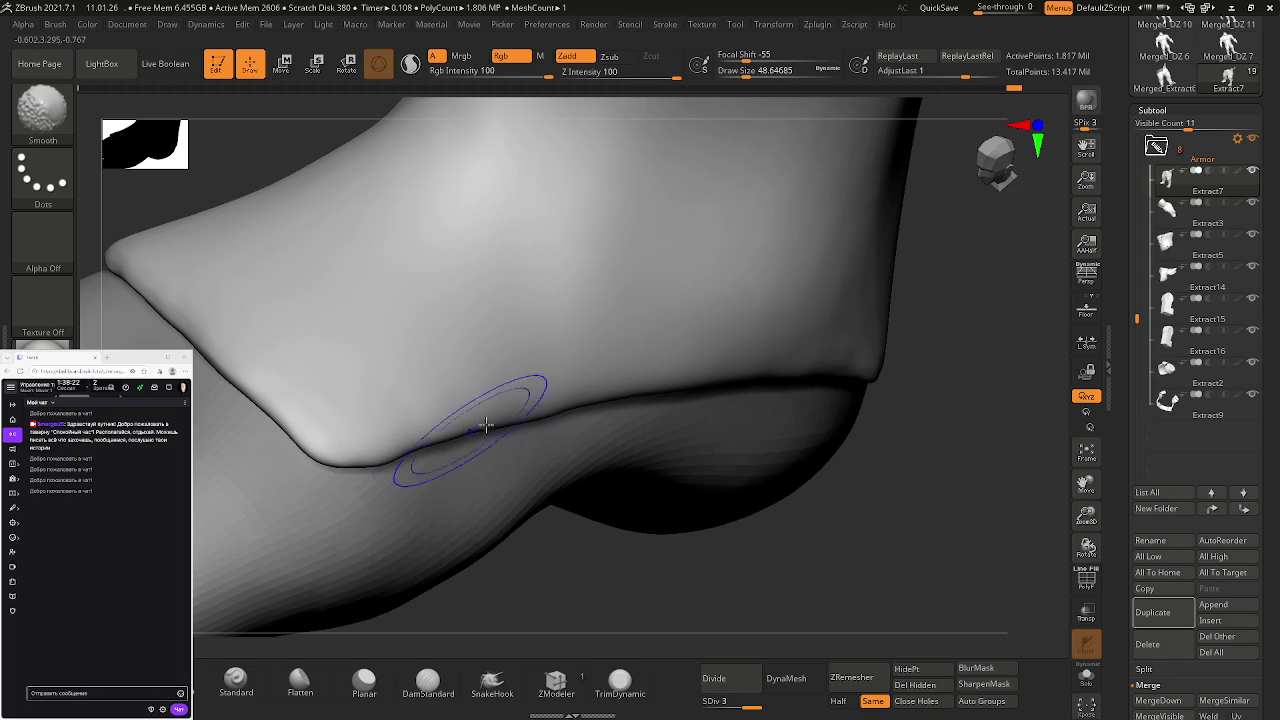
key(shift)
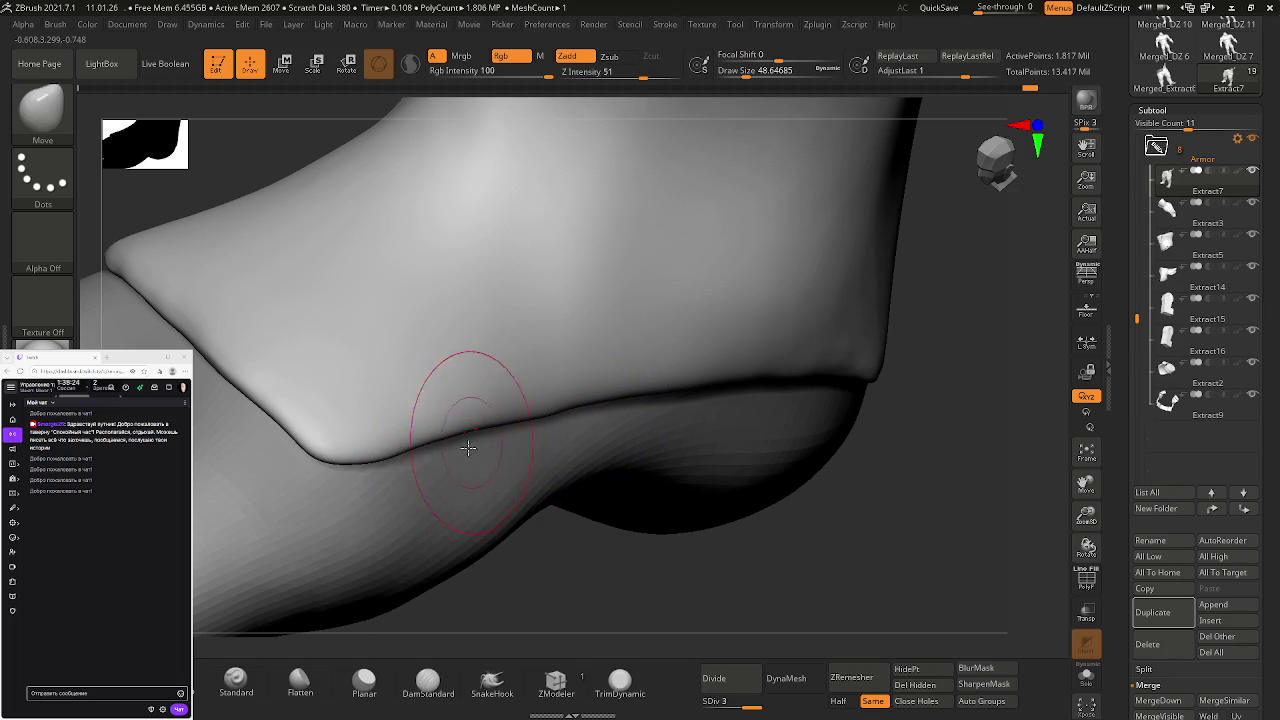
click(432, 684)
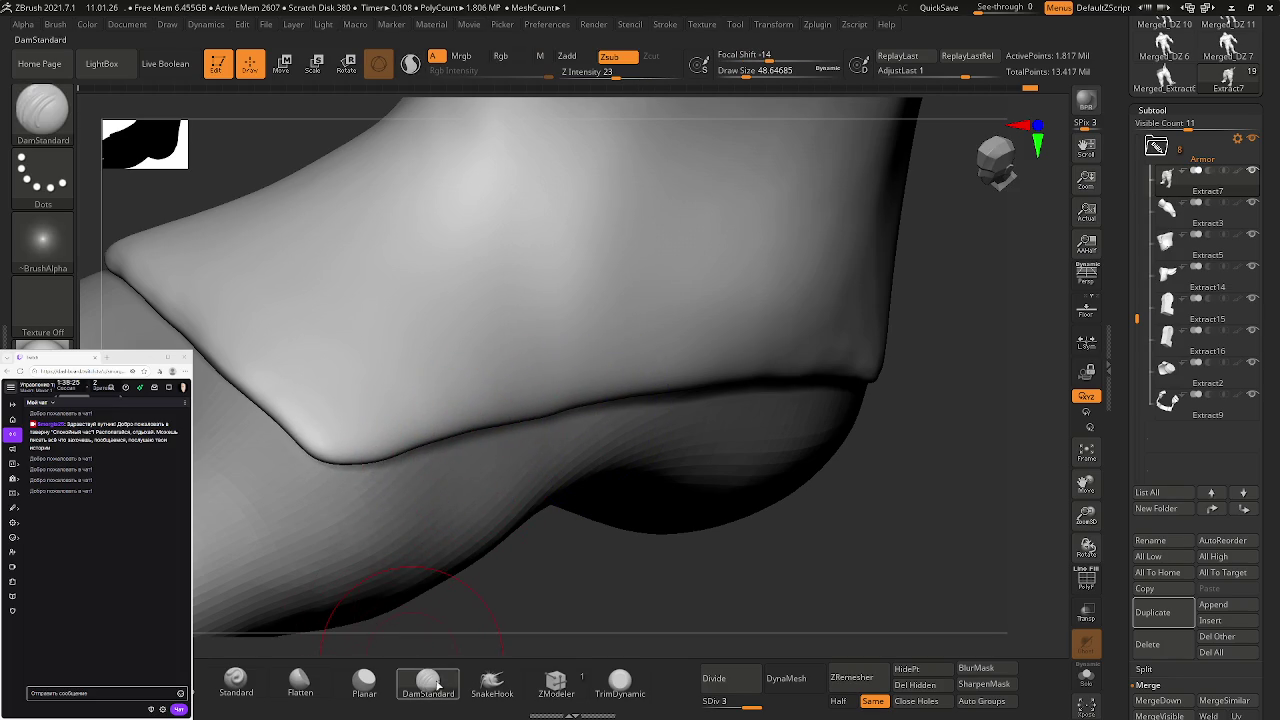
right_drag(365, 480, 345, 470)
key(shift)
right_click(349, 472)
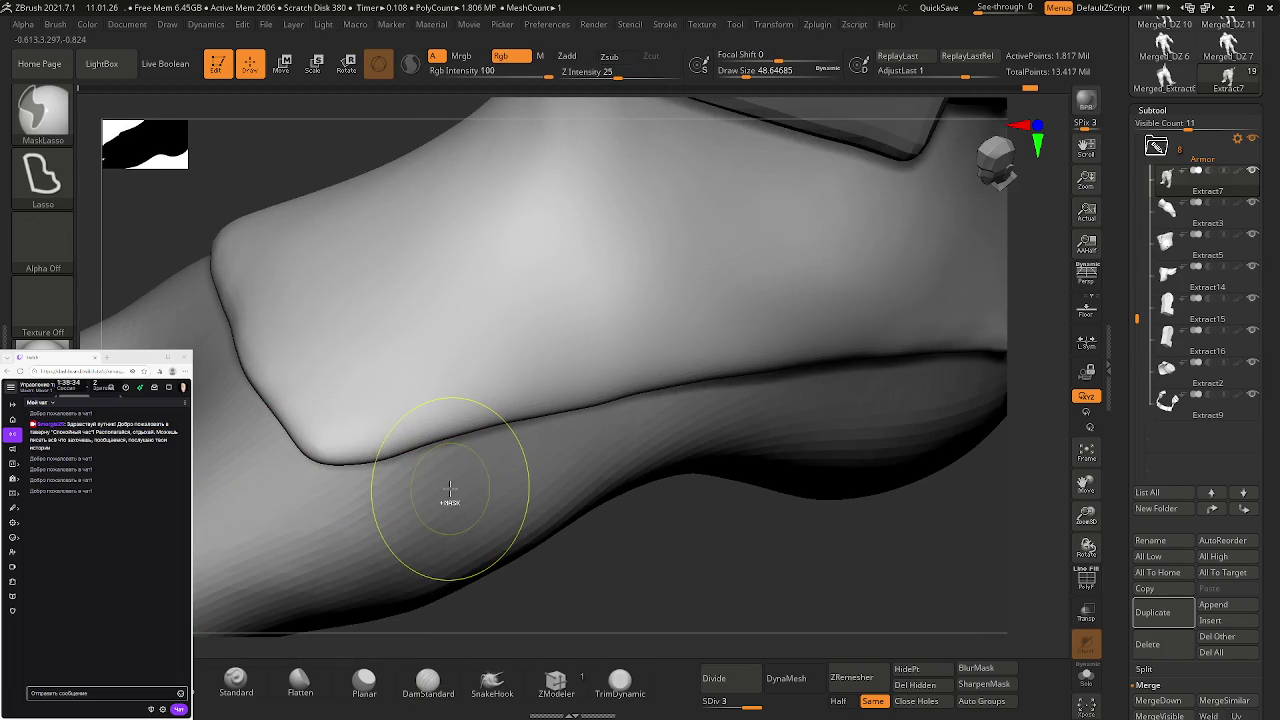
shift+drag(443, 500, 413, 487)
right_drag(413, 487, 438, 489)
right_drag(599, 458, 363, 400)
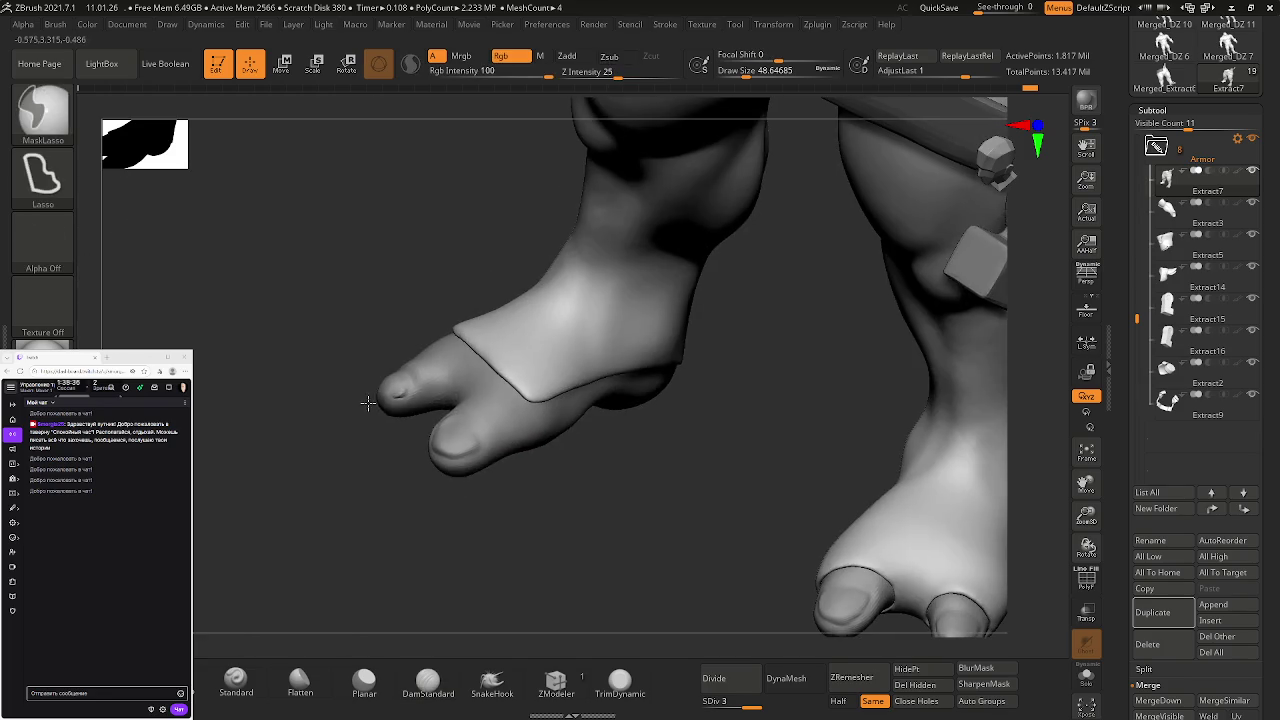
mouse_move(571, 363)
right_down()
mouse_move(466, 263)
mouse_move(634, 324)
mouse_move(593, 308)
mouse_move(547, 245)
right_up()
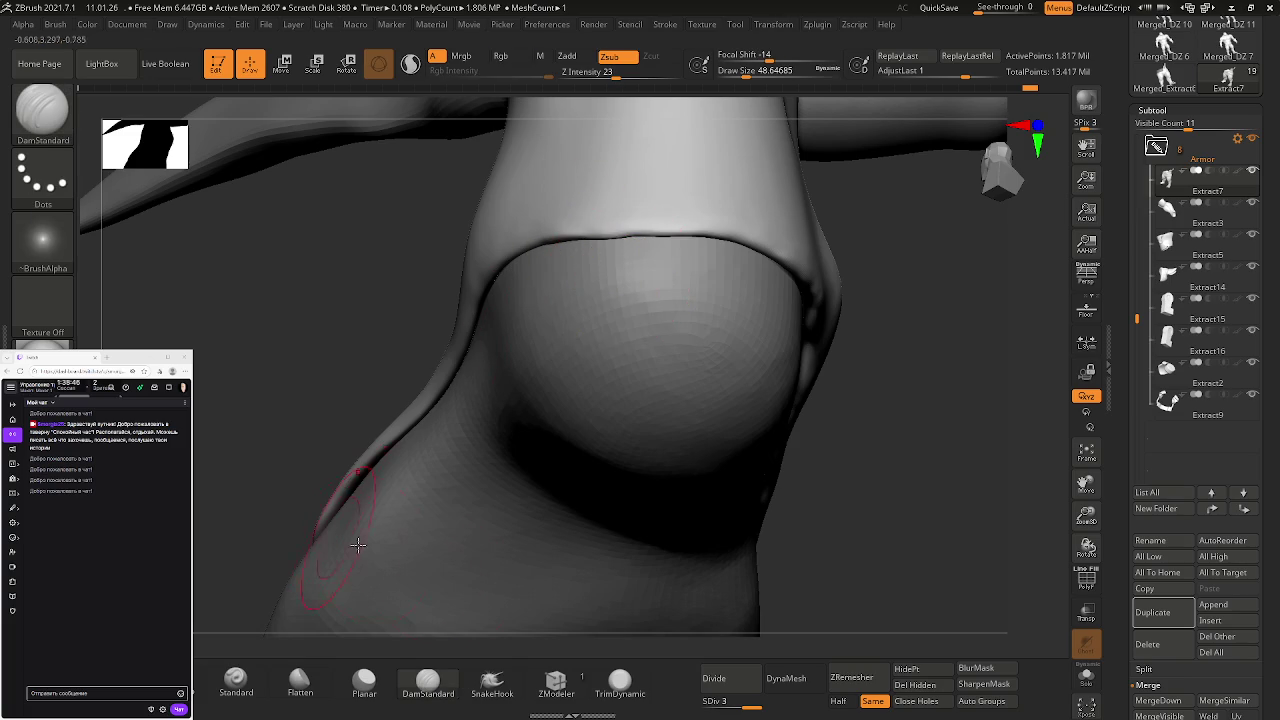
- Return to the Move brush at size about 86.8 and zoom in on the sleeve edge
key(b)
key(m)
key(v)
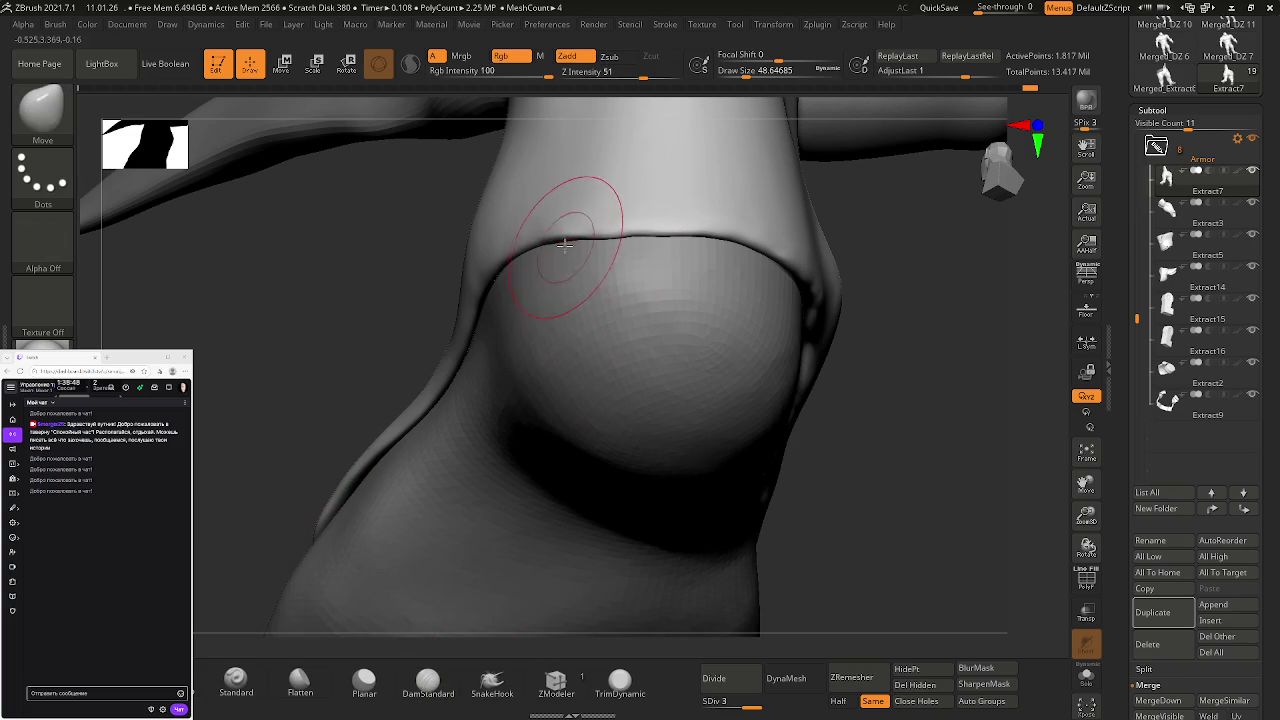
drag(536, 220, 535, 224)
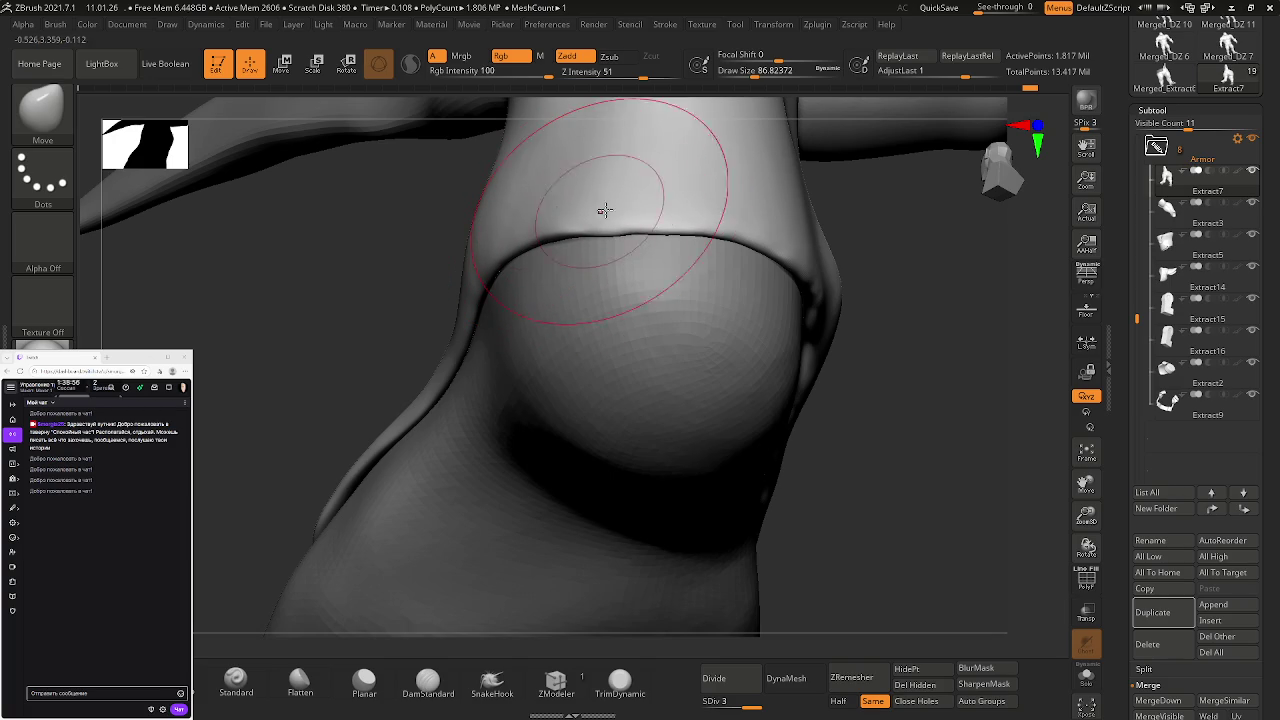
mouse_move(691, 220)
right_down()
mouse_move(646, 173)
mouse_move(700, 237)
mouse_move(564, 272)
mouse_move(571, 280)
right_up()
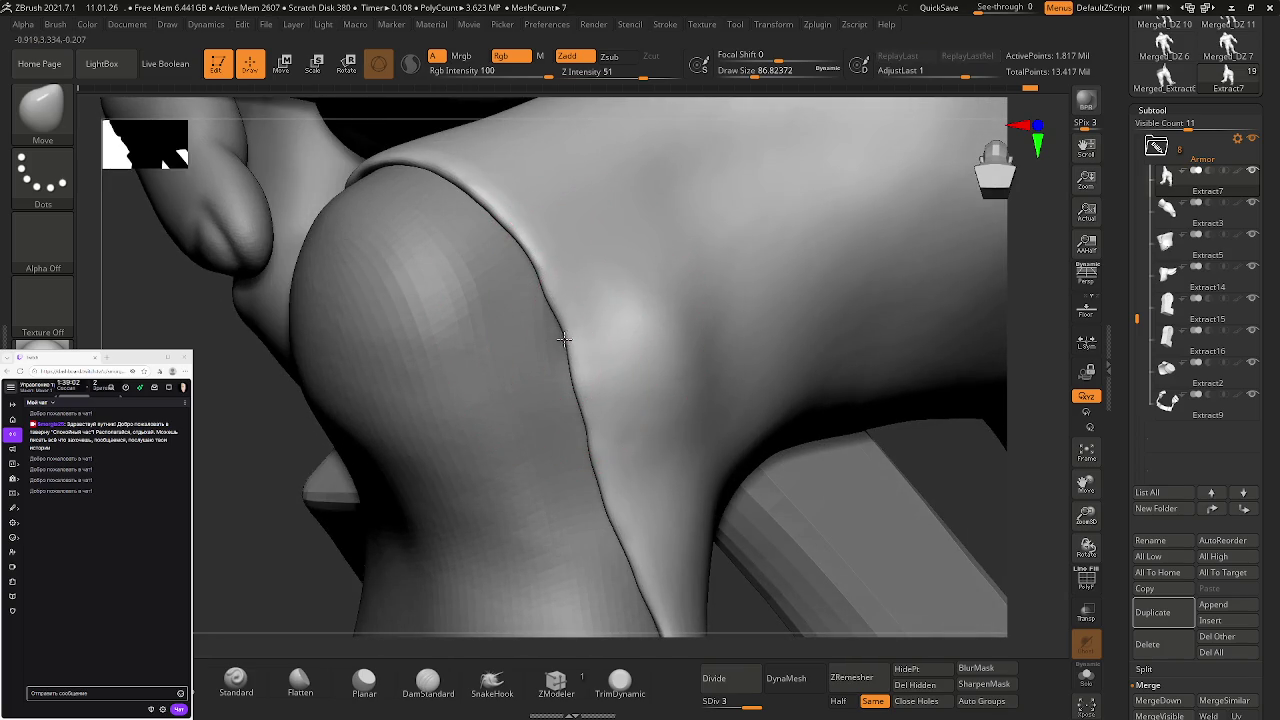
- Smooth the shoulder seam, viewing it from the front and side
key(shift)
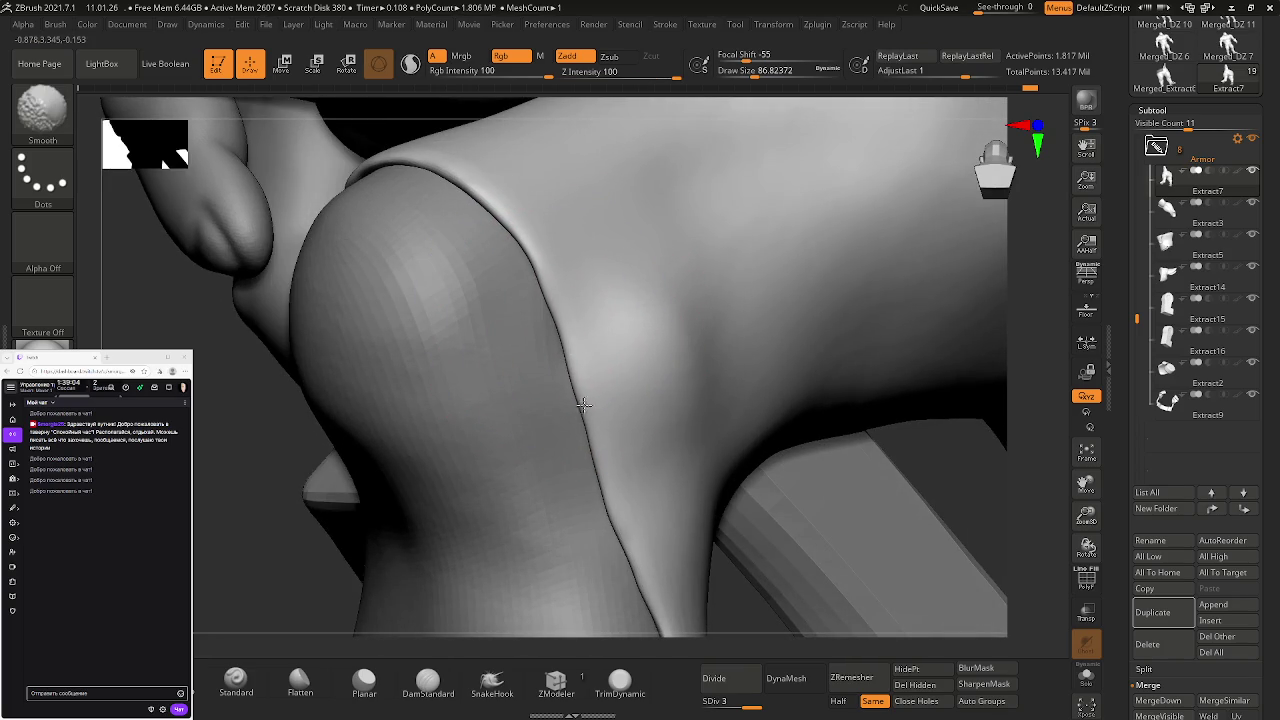
mouse_move(612, 551)
right_down()
mouse_move(380, 230)
mouse_move(533, 272)
right_up()
key(shift)
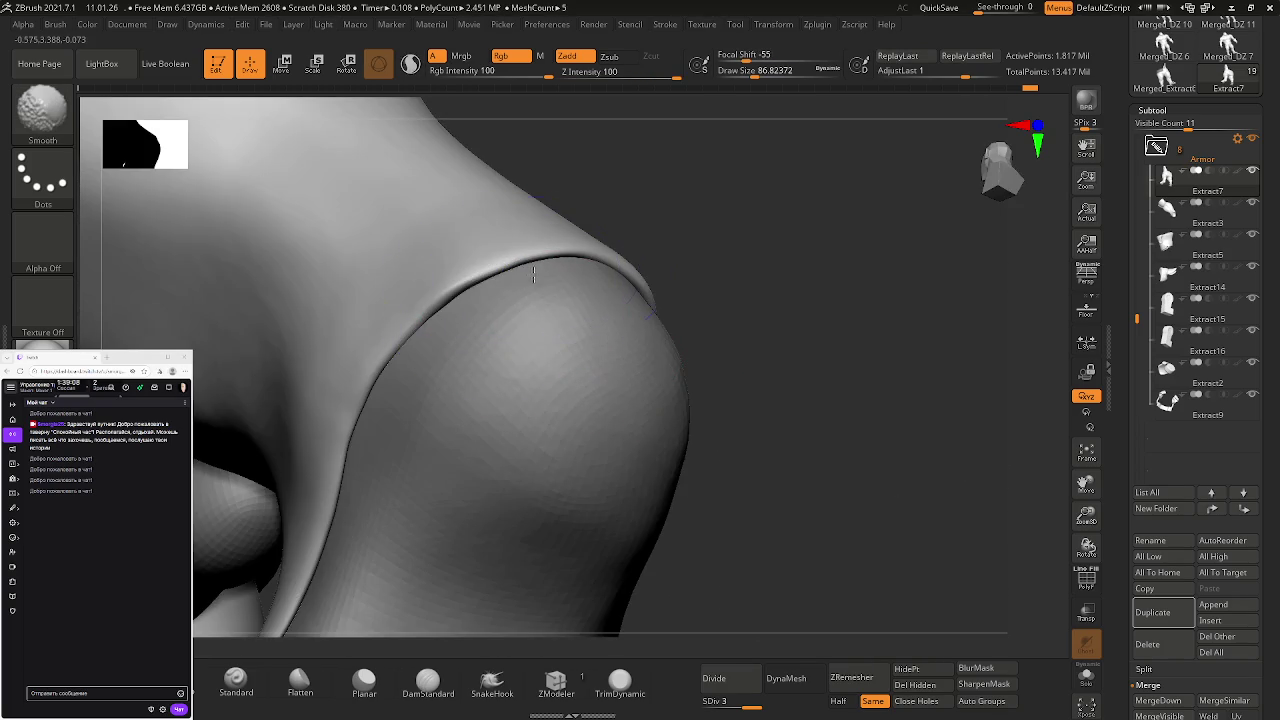
mouse_move(443, 386)
right_down()
mouse_move(652, 420)
mouse_move(570, 342)
right_up()
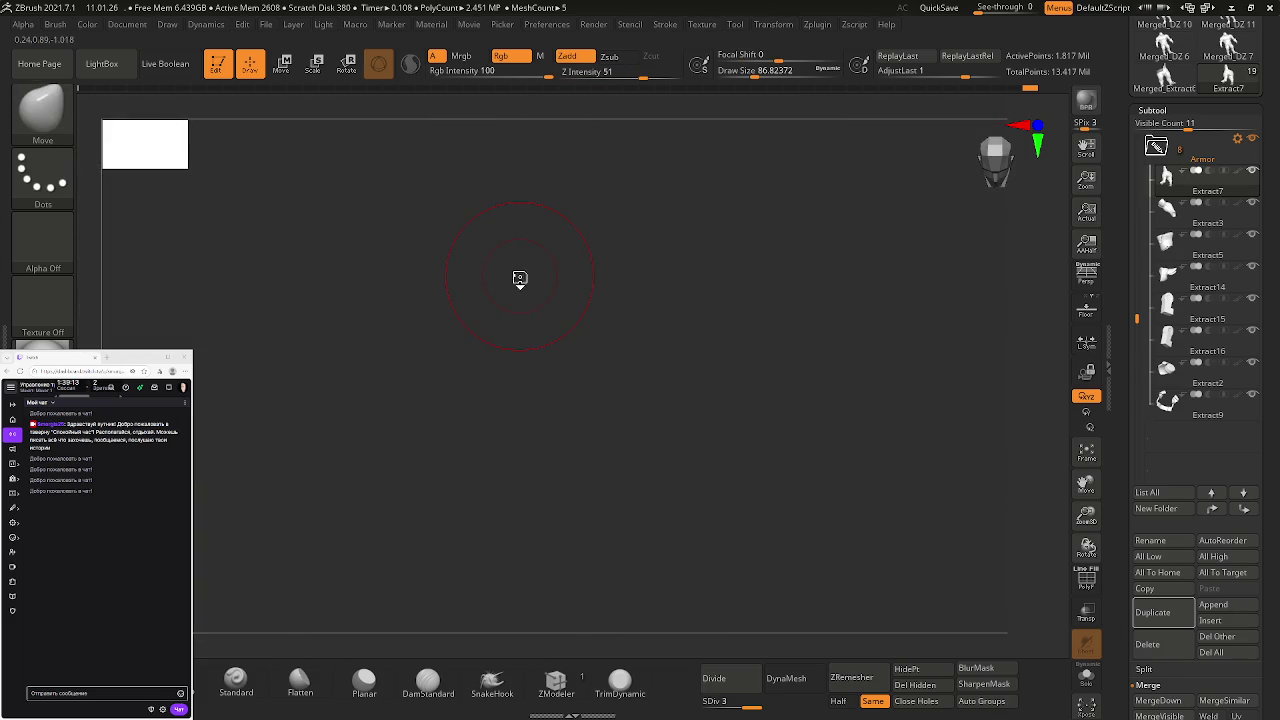
mouse_move(519, 279)
right_down()
mouse_move(513, 78)
mouse_move(771, 286)
mouse_move(763, 322)
mouse_move(657, 357)
right_up()
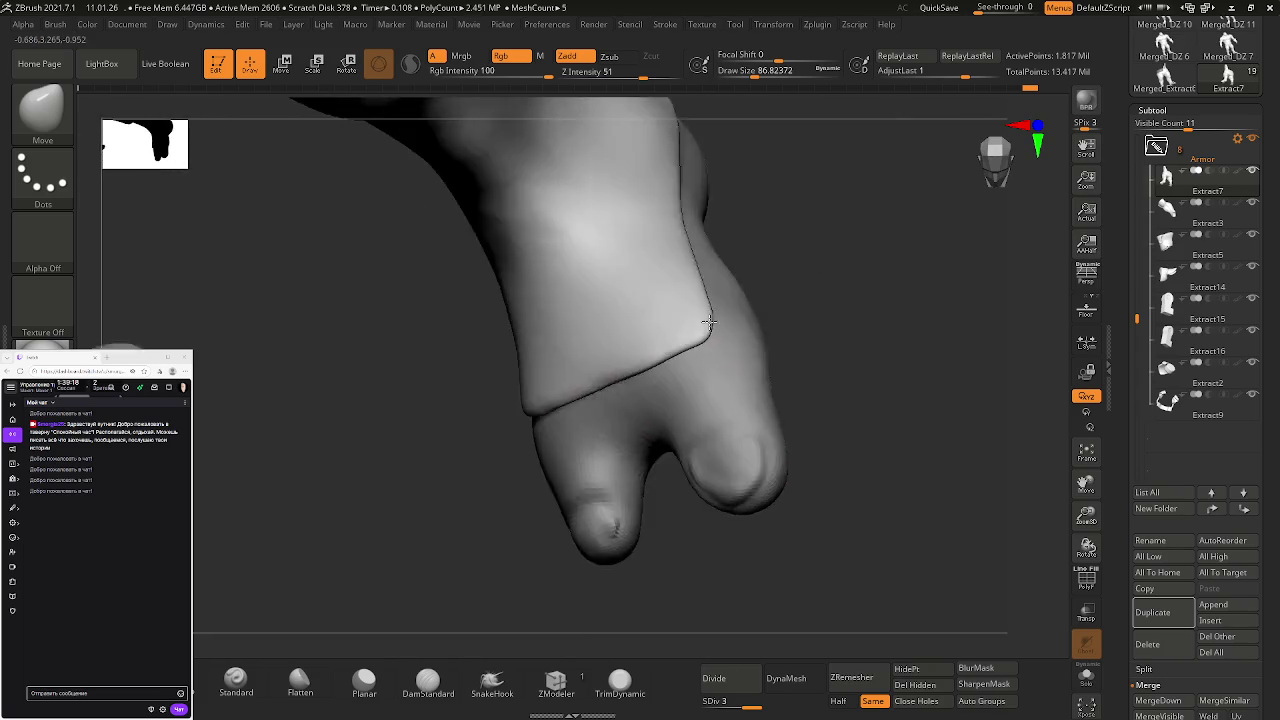
- Shape and smooth the foot edge along the seam where the leg piece meets the toes
key(shift)
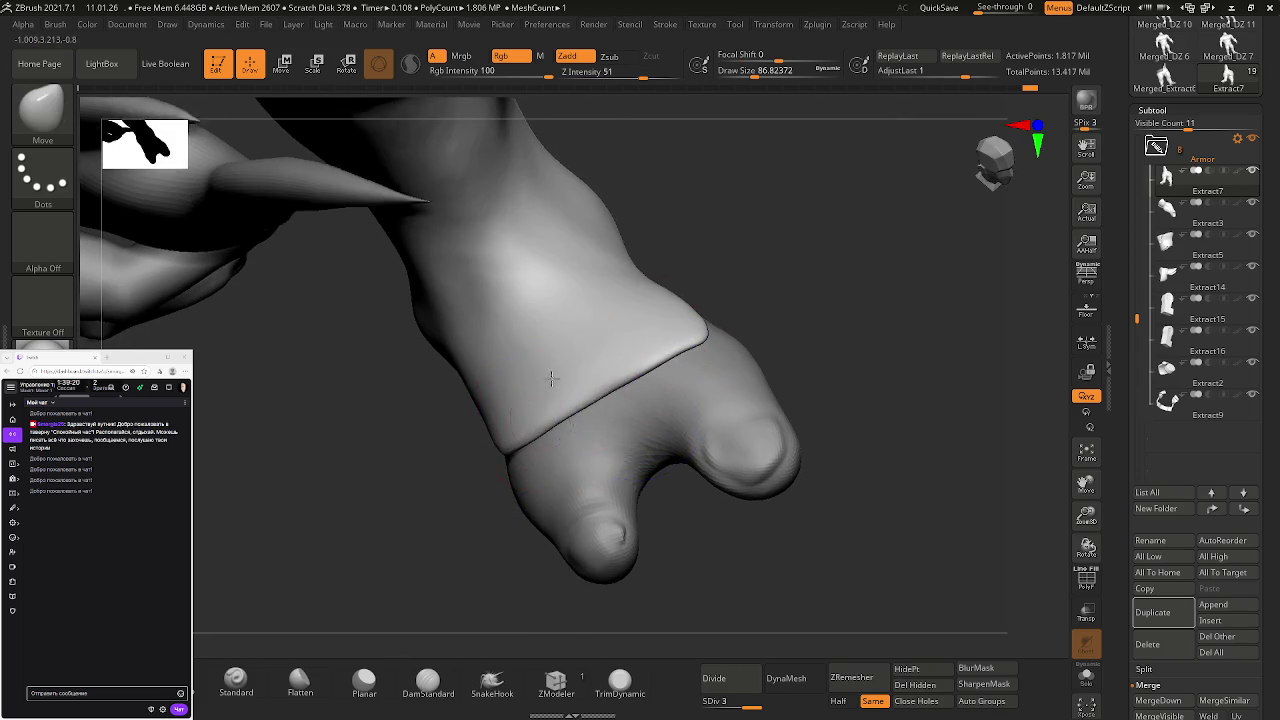
right_drag(532, 403, 531, 420)
mouse_move(457, 443)
right_down()
mouse_move(478, 410)
mouse_move(429, 457)
right_up()
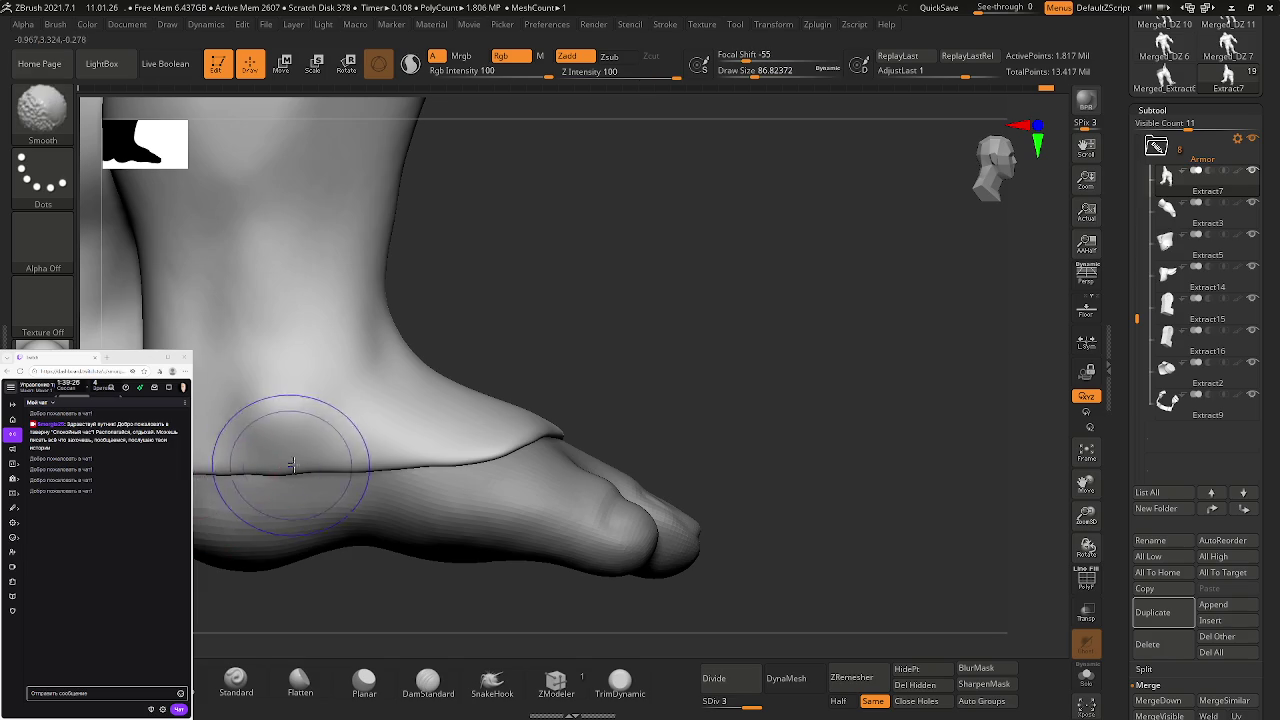
mouse_move(500, 457)
right_down()
mouse_move(354, 477)
mouse_move(470, 480)
right_up()
right_drag(557, 503, 337, 378)
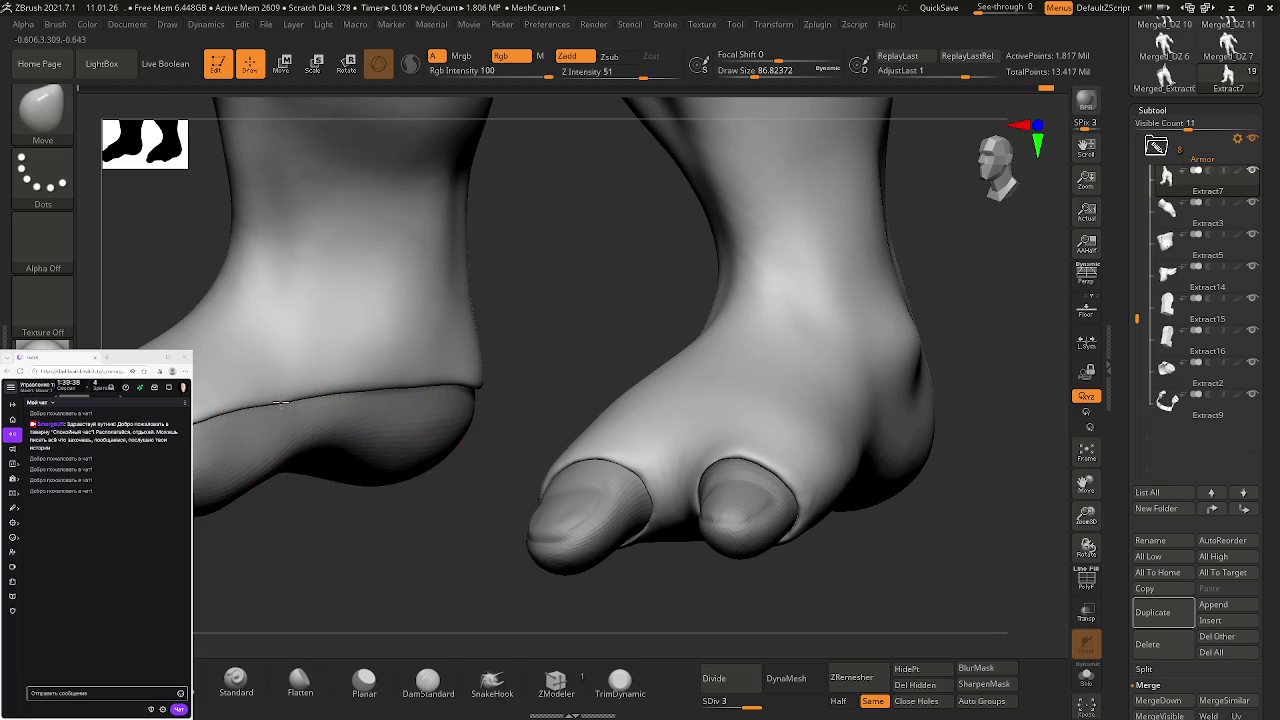
mouse_move(445, 398)
right_down()
mouse_move(414, 408)
mouse_move(434, 371)
mouse_move(486, 391)
mouse_move(420, 423)
mouse_move(637, 441)
mouse_move(729, 357)
mouse_move(791, 414)
mouse_move(734, 466)
right_up()
key(shift)
- Overwrite the DZ 8 project file 11.01.26, confirming the replace prompt
key(ctrl+s)
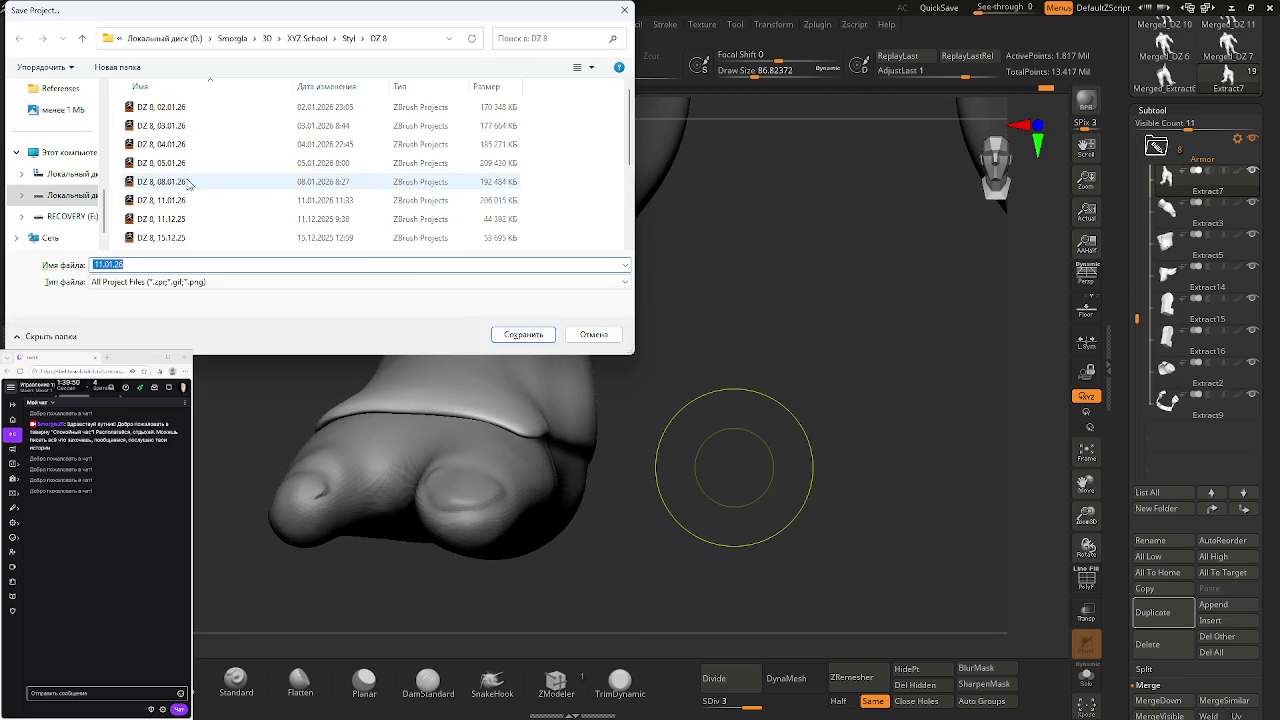
click(181, 196)
key(Return)
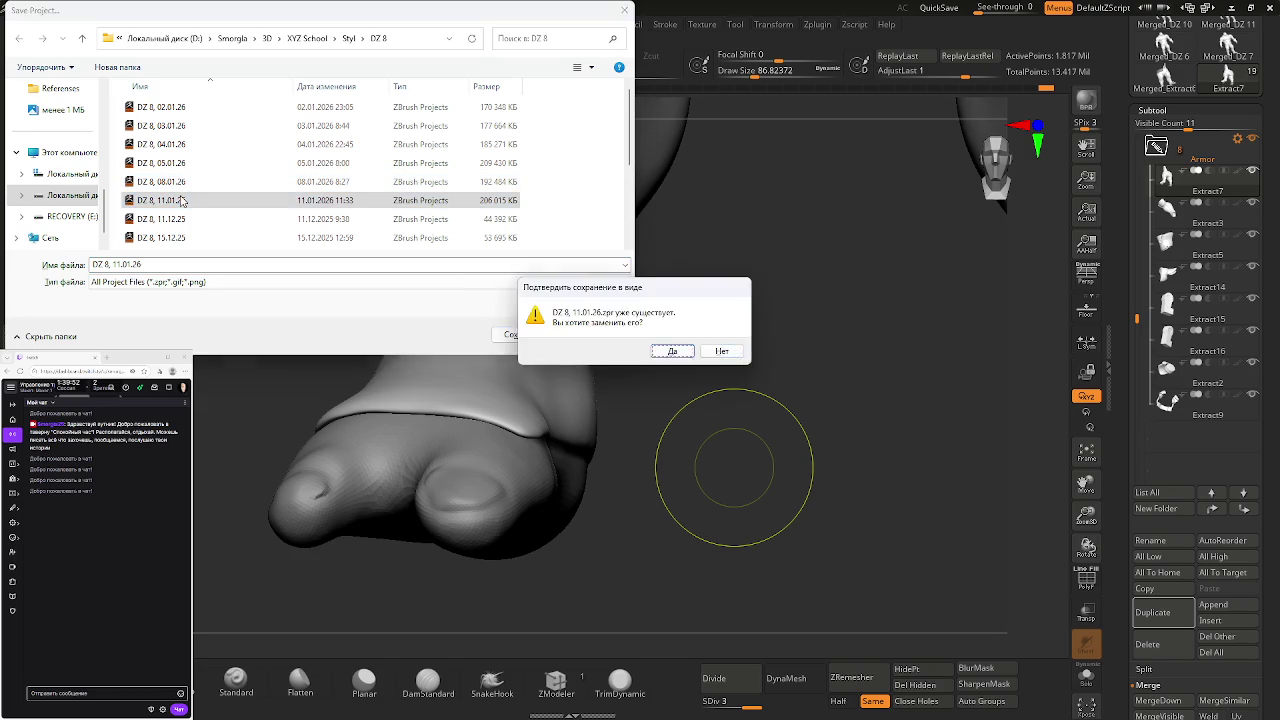
key(Return)
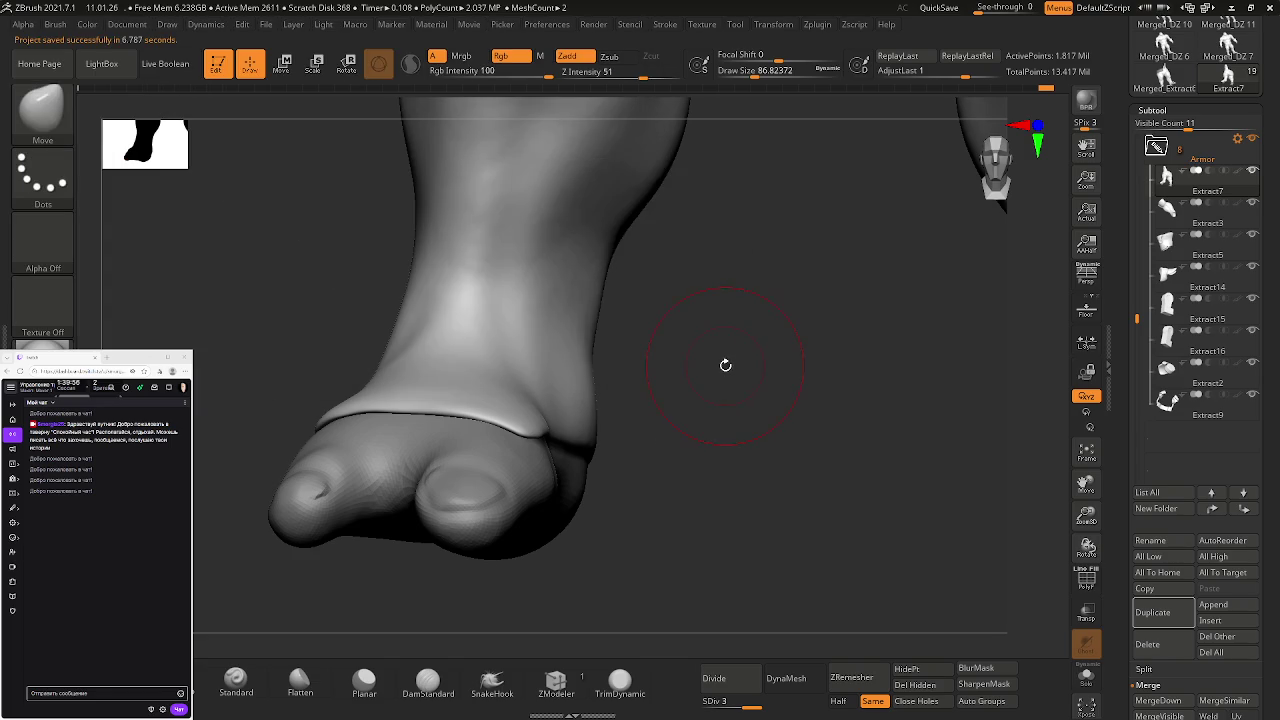
mouse_move(717, 371)
right_down()
mouse_move(692, 371)
mouse_move(684, 403)
mouse_move(711, 417)
mouse_move(600, 428)
right_up()
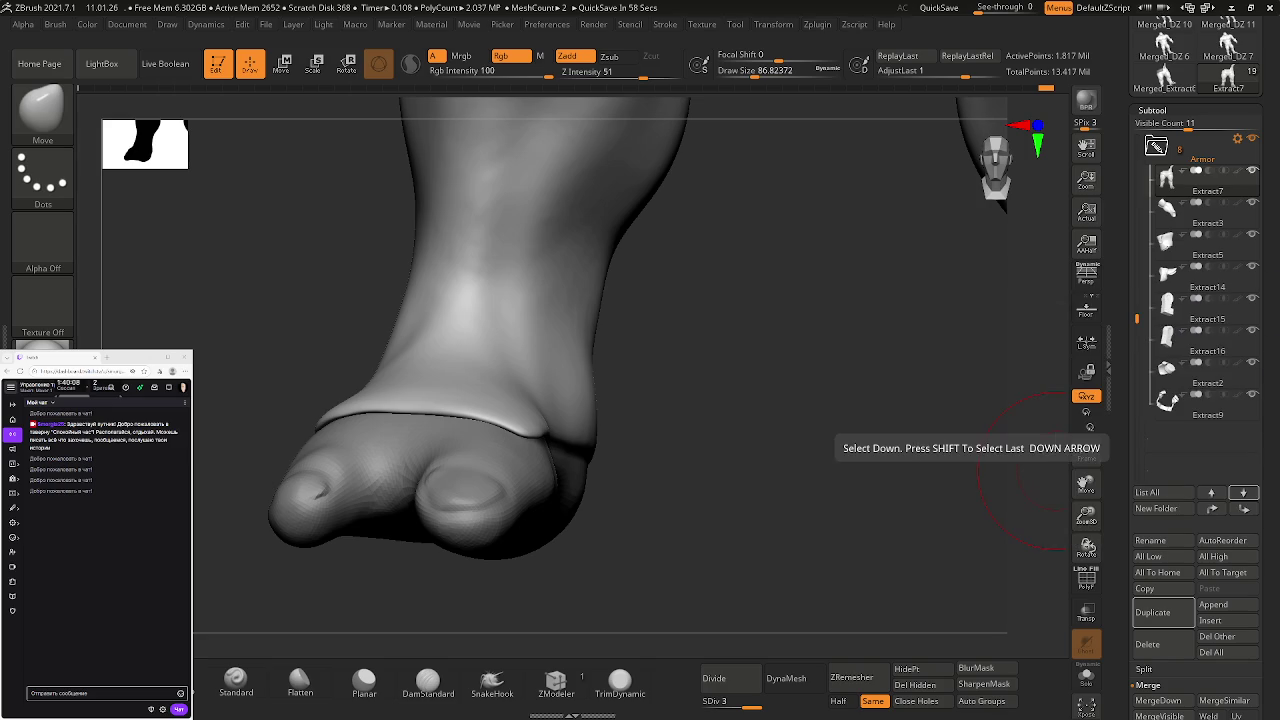
mouse_move(706, 417)
mouse_down()
mouse_move(627, 437)
mouse_move(757, 436)
mouse_move(577, 450)
mouse_move(663, 463)
mouse_move(634, 463)
mouse_up()
- Zoom in close on the foot's back seam and enlarge the brush to about 132
key(ctrl)
alt+drag(817, 446, 692, 447)
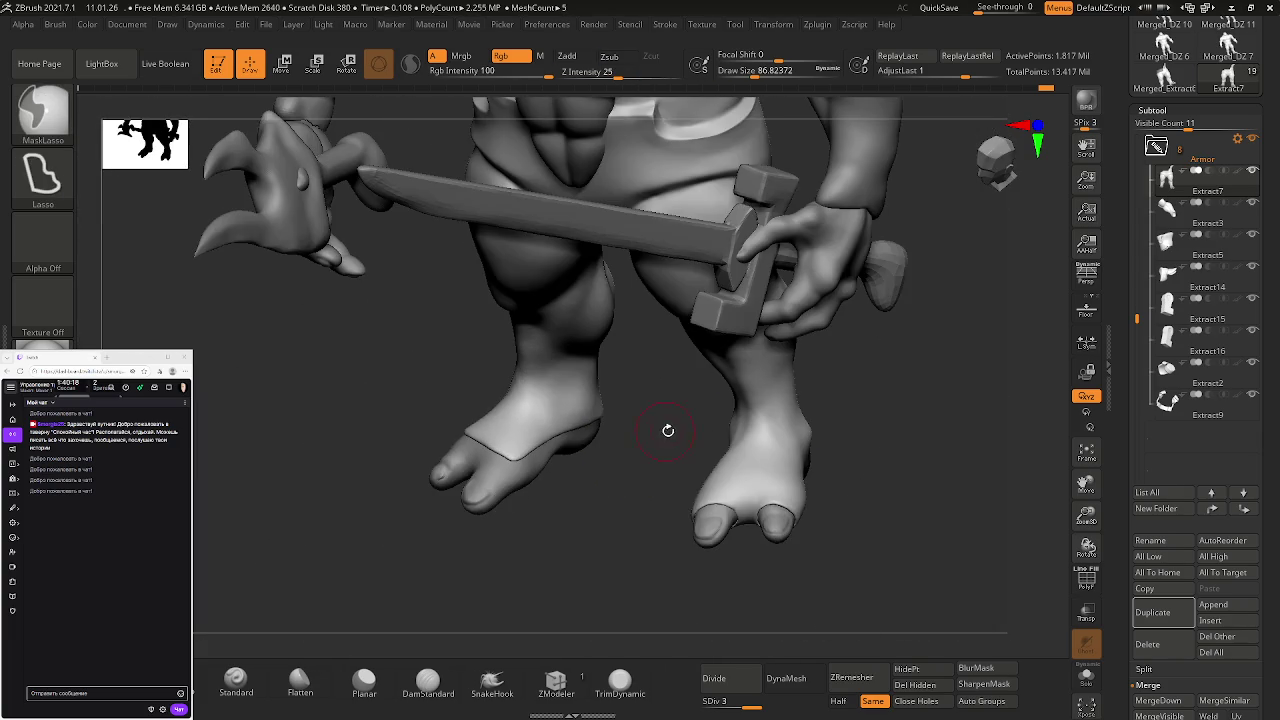
mouse_move(575, 460)
mouse_down()
mouse_move(640, 471)
mouse_move(509, 447)
mouse_move(563, 451)
mouse_up()
mouse_move(563, 451)
ctrl+right_down()
mouse_move(677, 510)
mouse_move(520, 445)
ctrl+right_up()
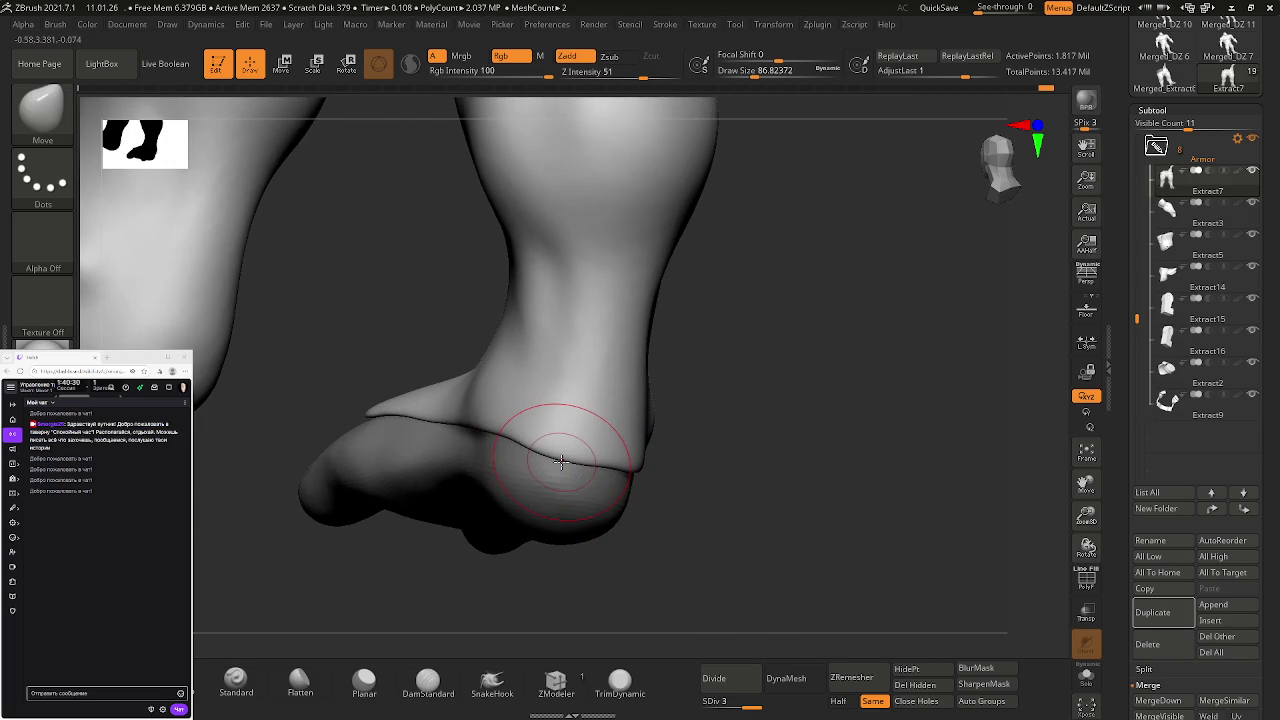
drag(583, 471, 565, 458)
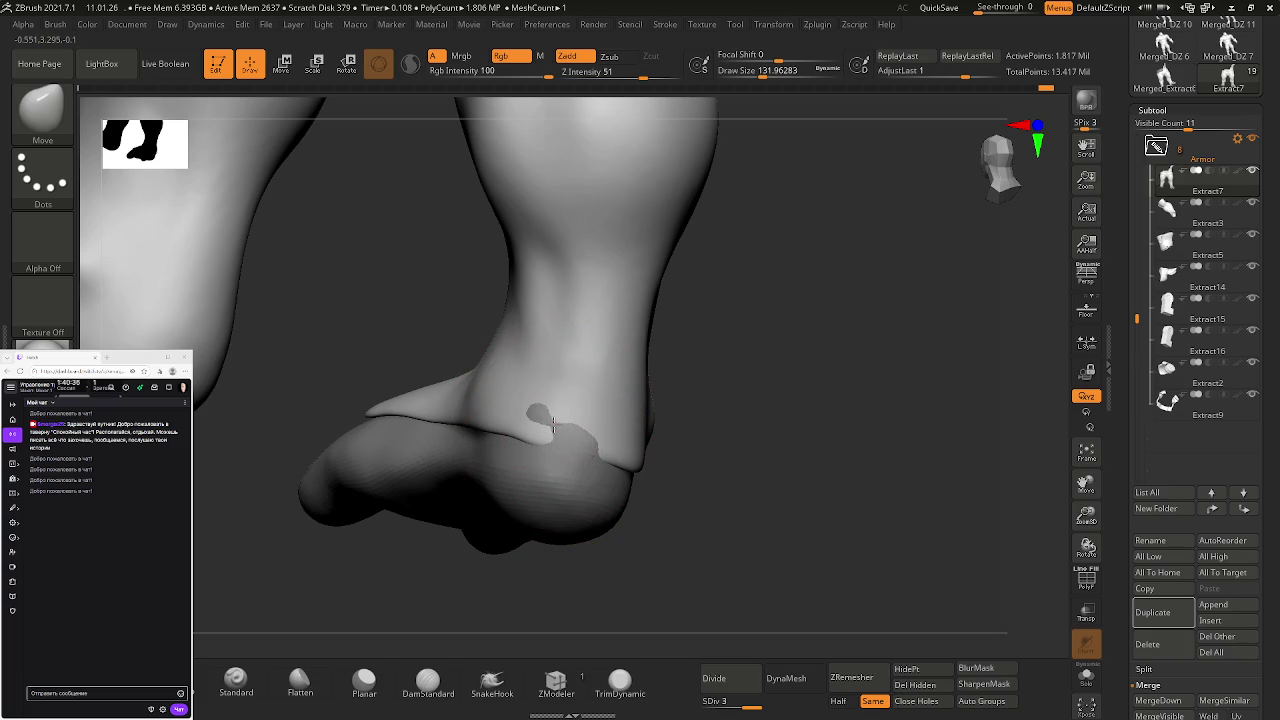
right_drag(597, 446, 589, 460)
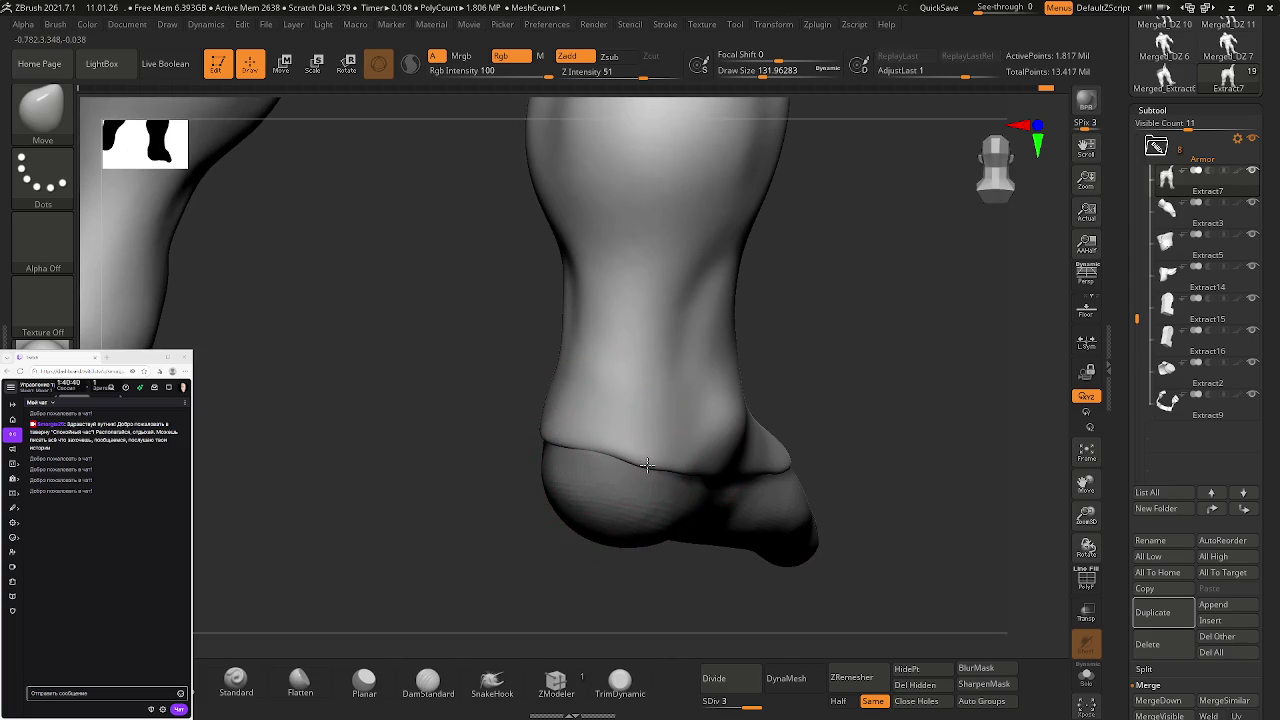
mouse_move(611, 446)
right_down()
mouse_move(519, 429)
mouse_move(573, 452)
mouse_move(583, 391)
mouse_move(618, 425)
mouse_move(670, 440)
mouse_move(800, 443)
mouse_move(646, 391)
mouse_move(686, 420)
mouse_move(634, 397)
mouse_move(641, 427)
right_up()
- Save over DZ 8's 11.01.26 project file again, accepting the overwrite
key(ctrl+s)
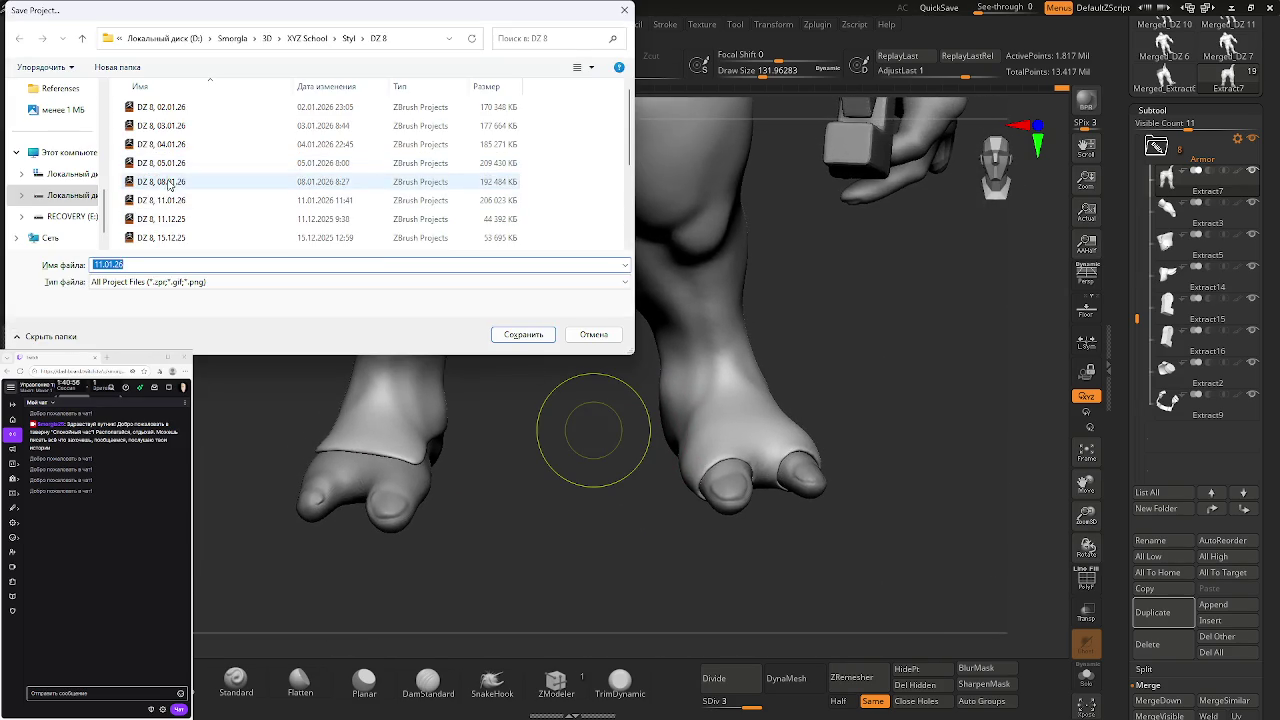
click(179, 199)
key(Return)
key(Left)
key(Return)
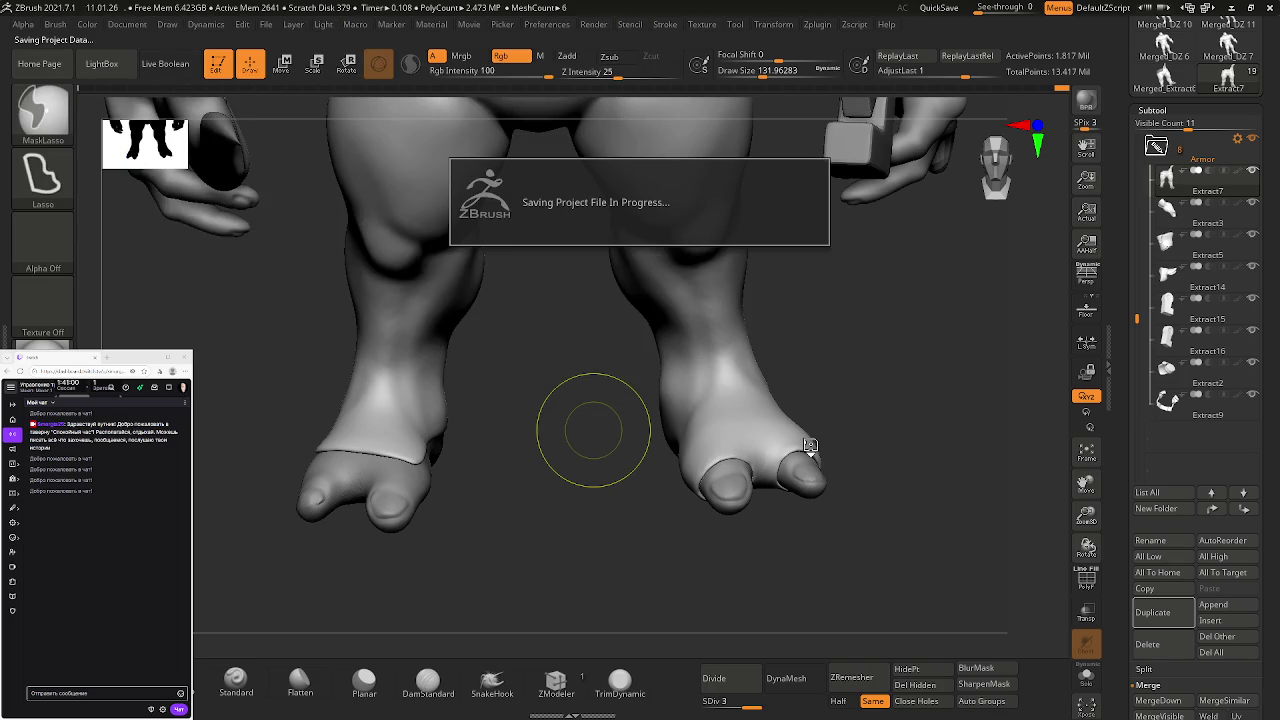
mouse_move(757, 425)
right_down()
mouse_move(771, 457)
mouse_move(855, 510)
mouse_move(663, 372)
mouse_move(650, 390)
right_up()
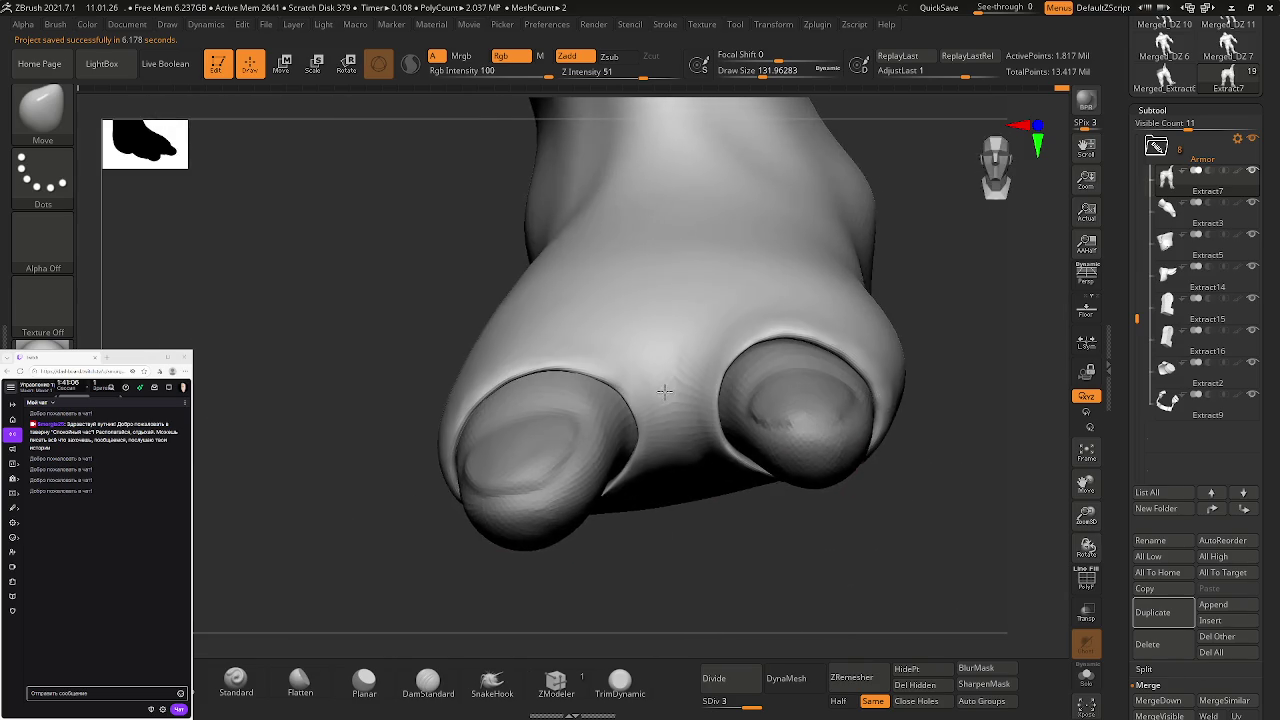
- Set the brush size to about 62 and orbit to a front view of the toes
key(s)
drag(636, 417, 614, 418)
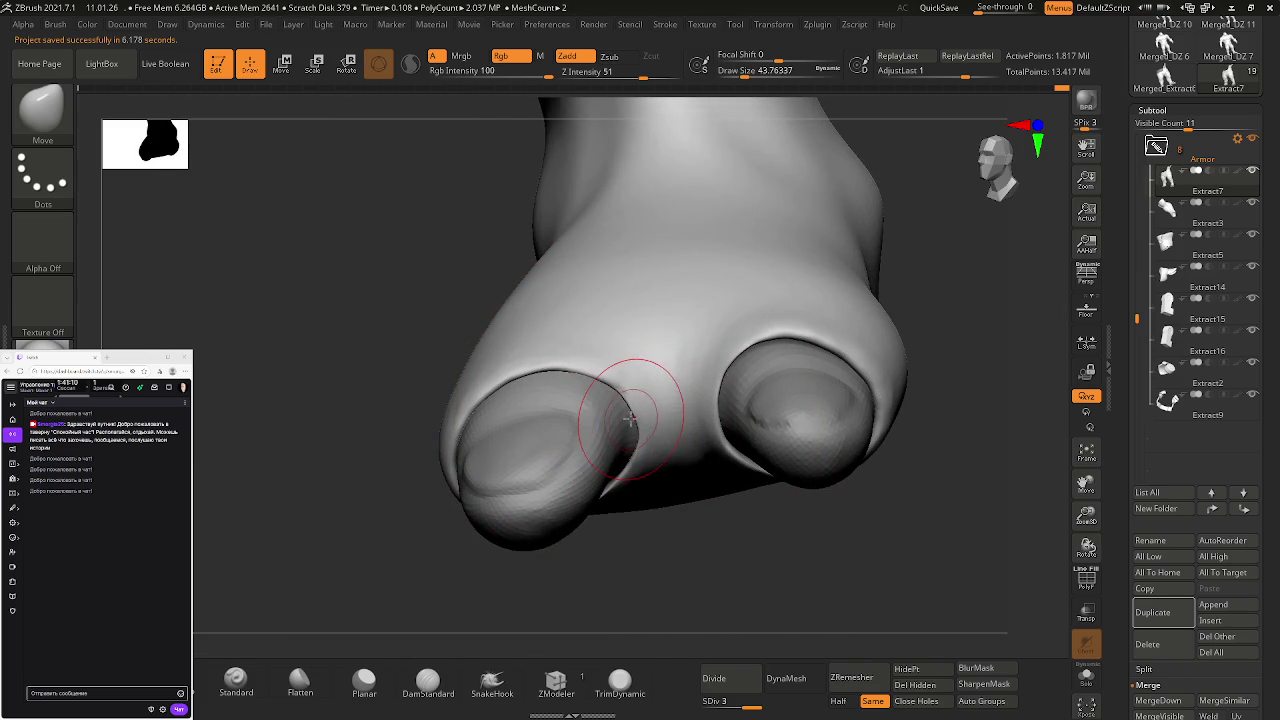
right_drag(654, 433, 655, 441)
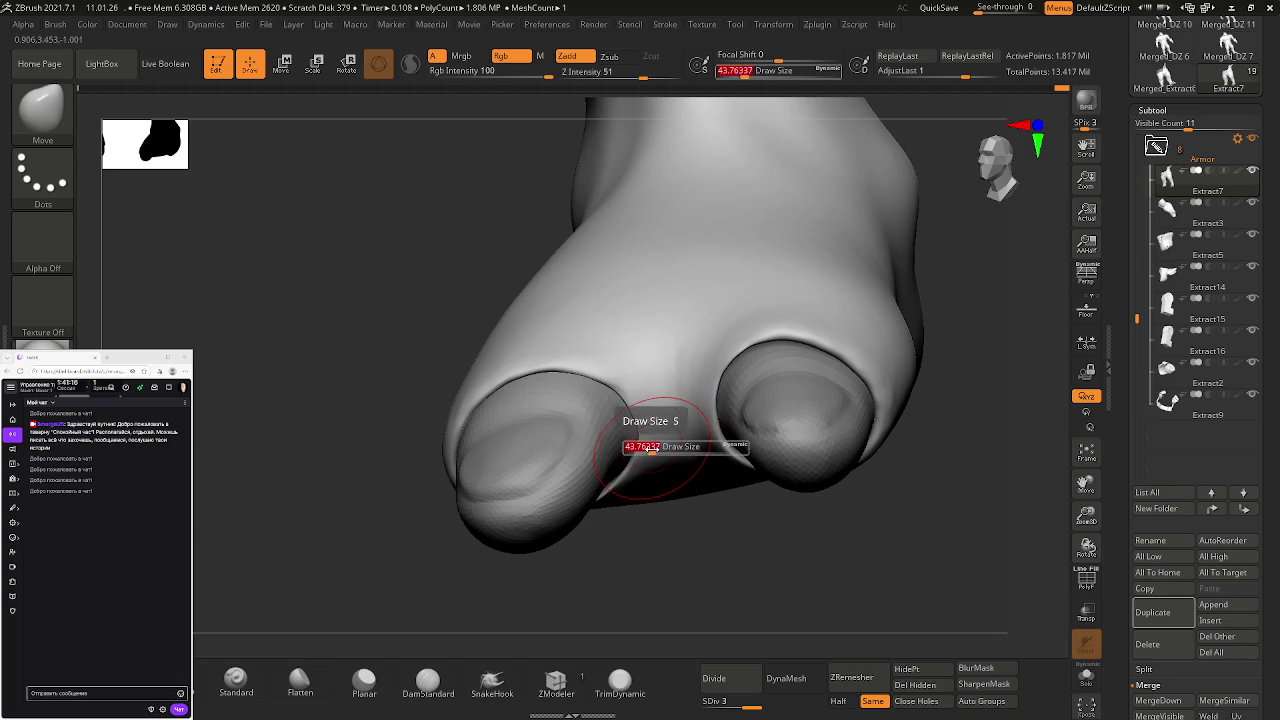
drag(651, 449, 668, 447)
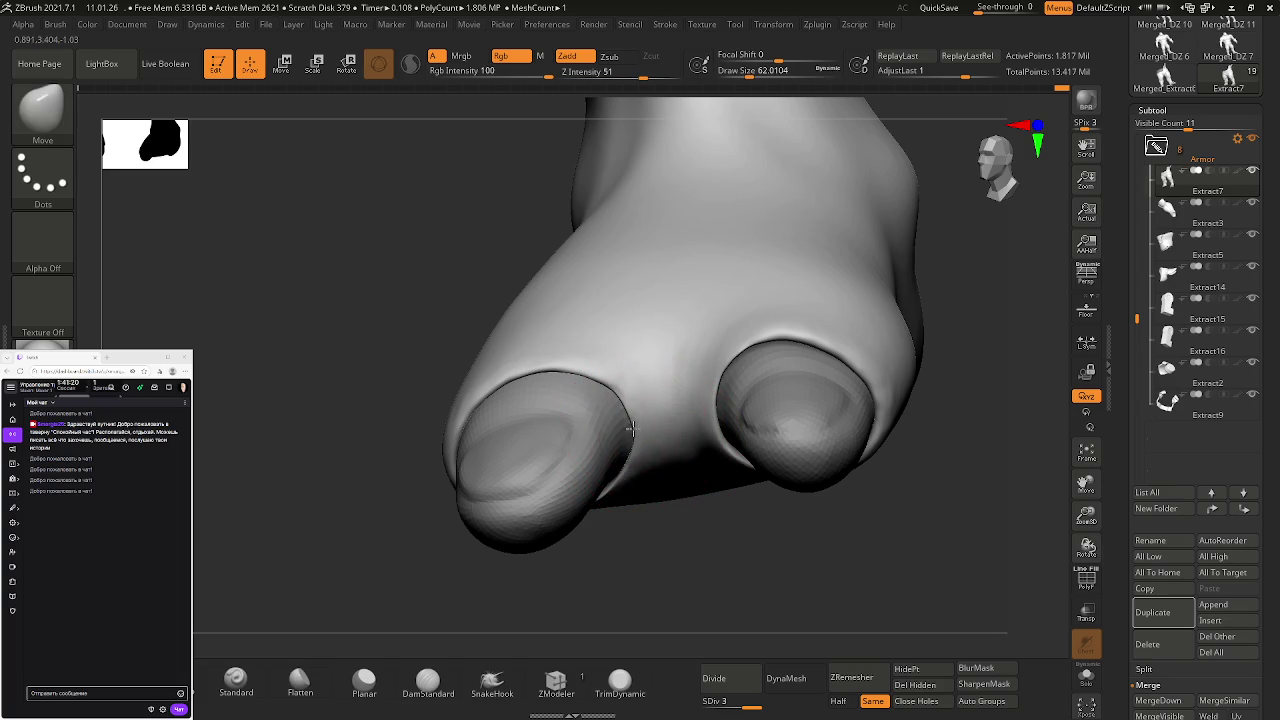
mouse_move(656, 441)
right_down()
mouse_move(636, 432)
mouse_move(657, 366)
mouse_move(575, 372)
mouse_move(601, 446)
mouse_move(568, 403)
right_up()
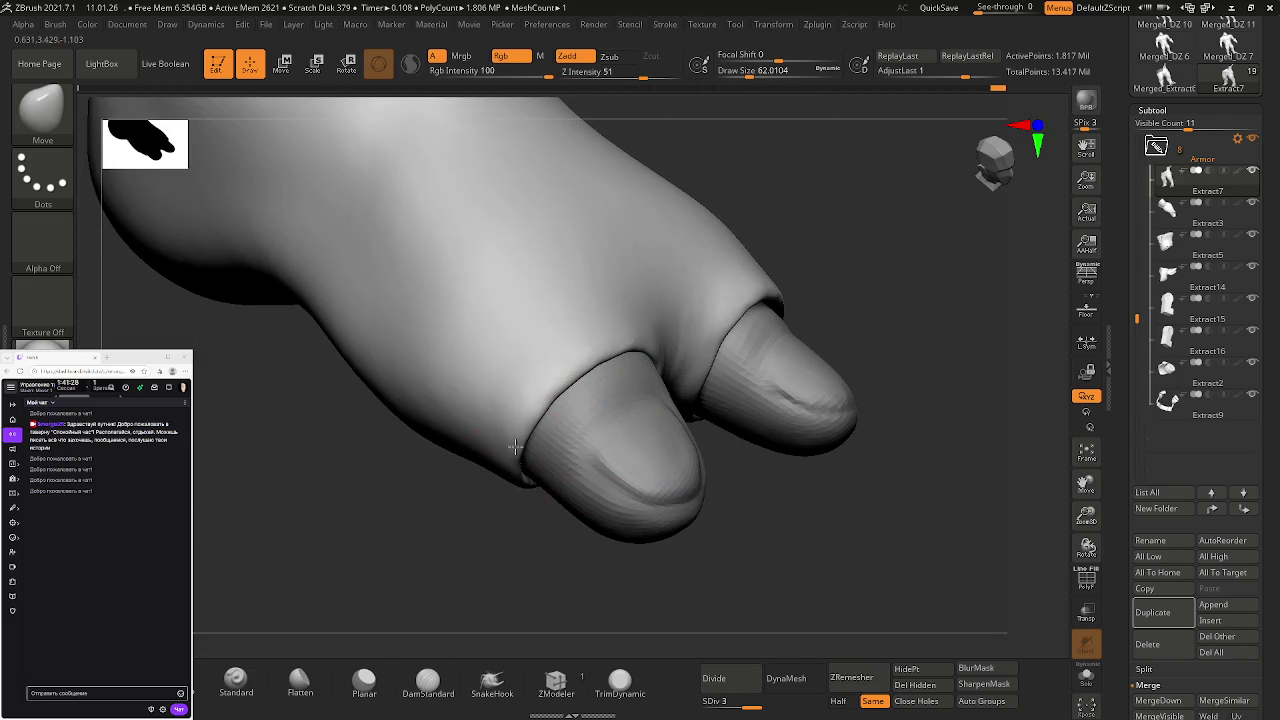
mouse_move(550, 452)
right_down()
mouse_move(557, 371)
mouse_move(568, 544)
mouse_move(626, 443)
mouse_move(569, 466)
mouse_move(554, 533)
mouse_move(648, 544)
right_up()
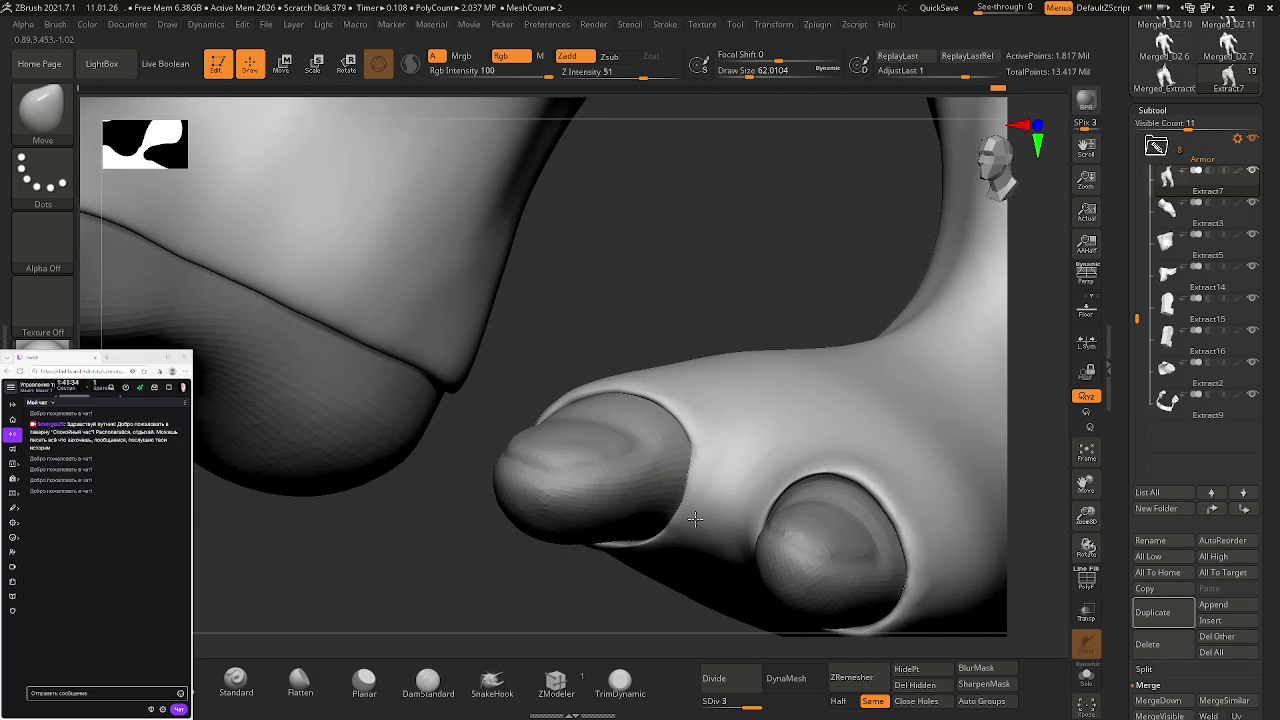
- Smooth the crease between the toes and sculpt the inner toe's upper edge
shift+drag(695, 518, 718, 490)
mouse_move(705, 491)
right_down()
mouse_move(737, 464)
mouse_move(751, 371)
mouse_move(694, 497)
right_up()
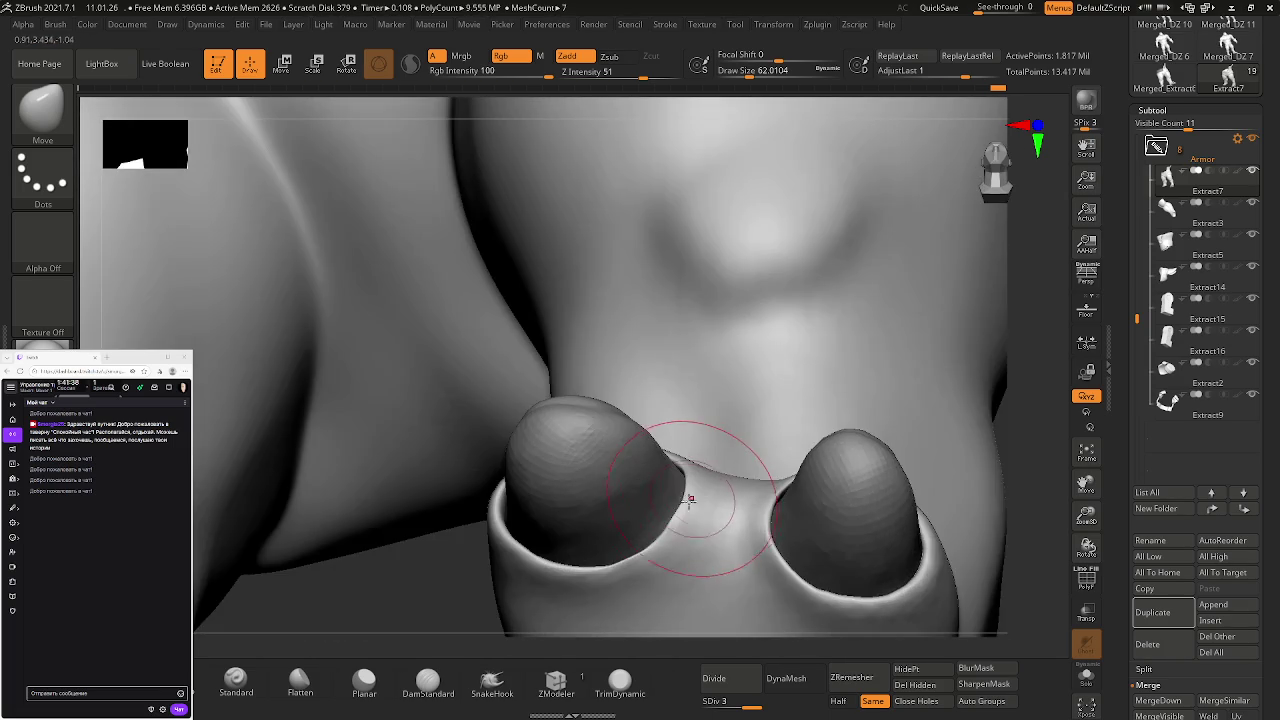
mouse_move(685, 503)
shift+mouse_down()
mouse_move(665, 508)
mouse_move(700, 560)
shift+mouse_up()
mouse_move(700, 560)
right_down()
mouse_move(671, 601)
mouse_move(691, 523)
mouse_move(757, 514)
mouse_move(600, 430)
mouse_move(690, 450)
mouse_move(700, 372)
right_up()
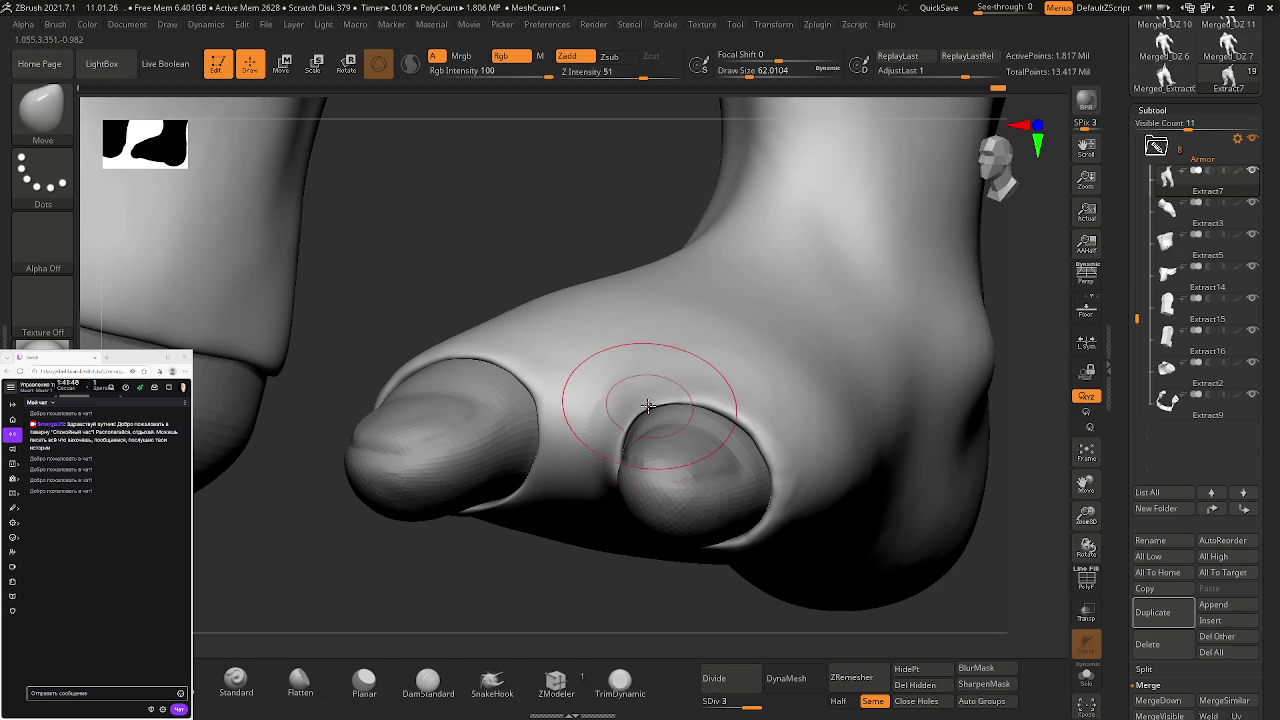
drag(647, 406, 652, 410)
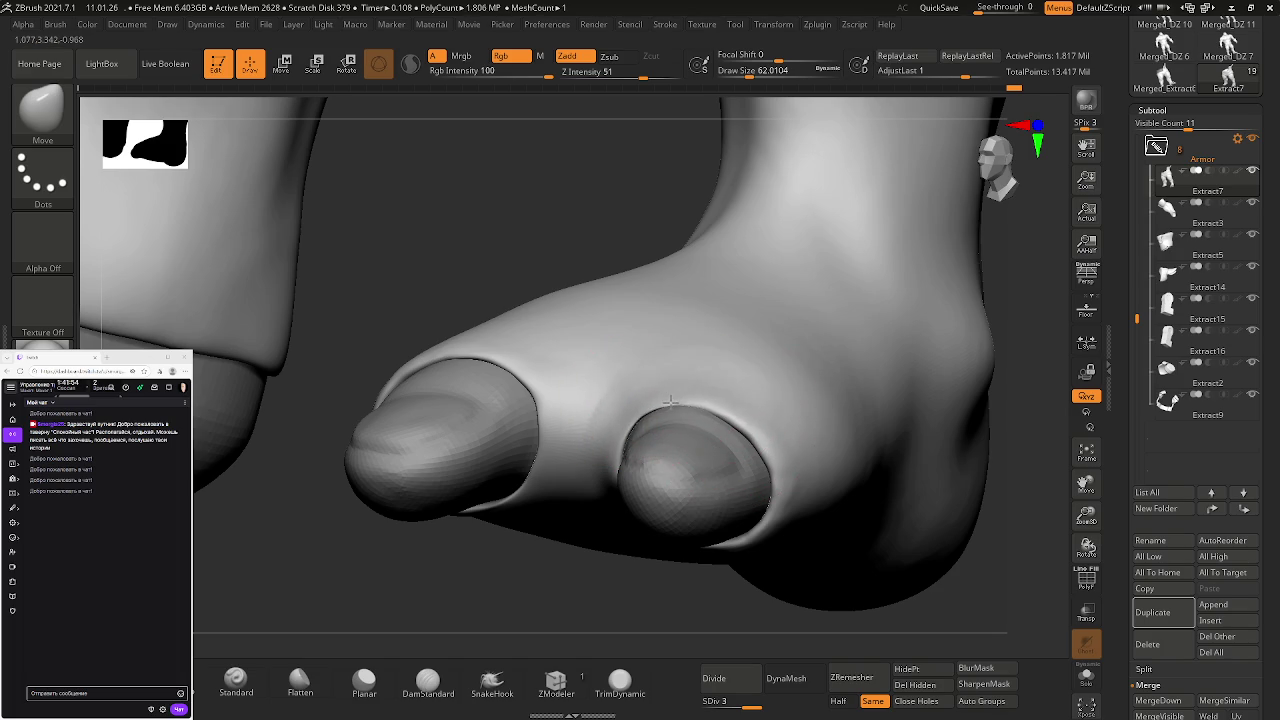
mouse_move(668, 398)
right_down()
mouse_move(700, 430)
mouse_move(700, 383)
mouse_move(690, 410)
mouse_move(523, 380)
mouse_move(623, 503)
mouse_move(567, 444)
mouse_move(698, 195)
mouse_move(393, 405)
right_up()
alt+right_drag(556, 365, 586, 429)
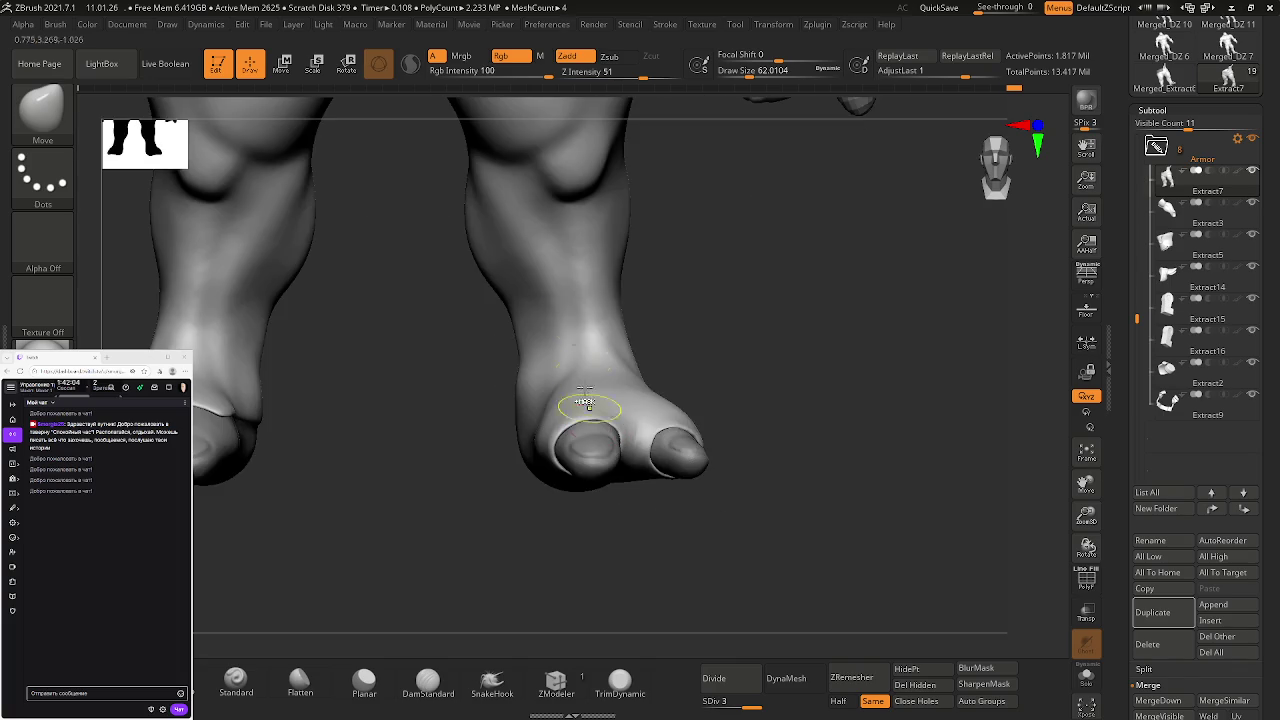
- Carve and deepen a DamStandard groove across the upper thigh
mouse_move(494, 300)
alt+right_down()
mouse_move(398, 330)
mouse_move(664, 381)
mouse_move(614, 366)
alt+right_up()
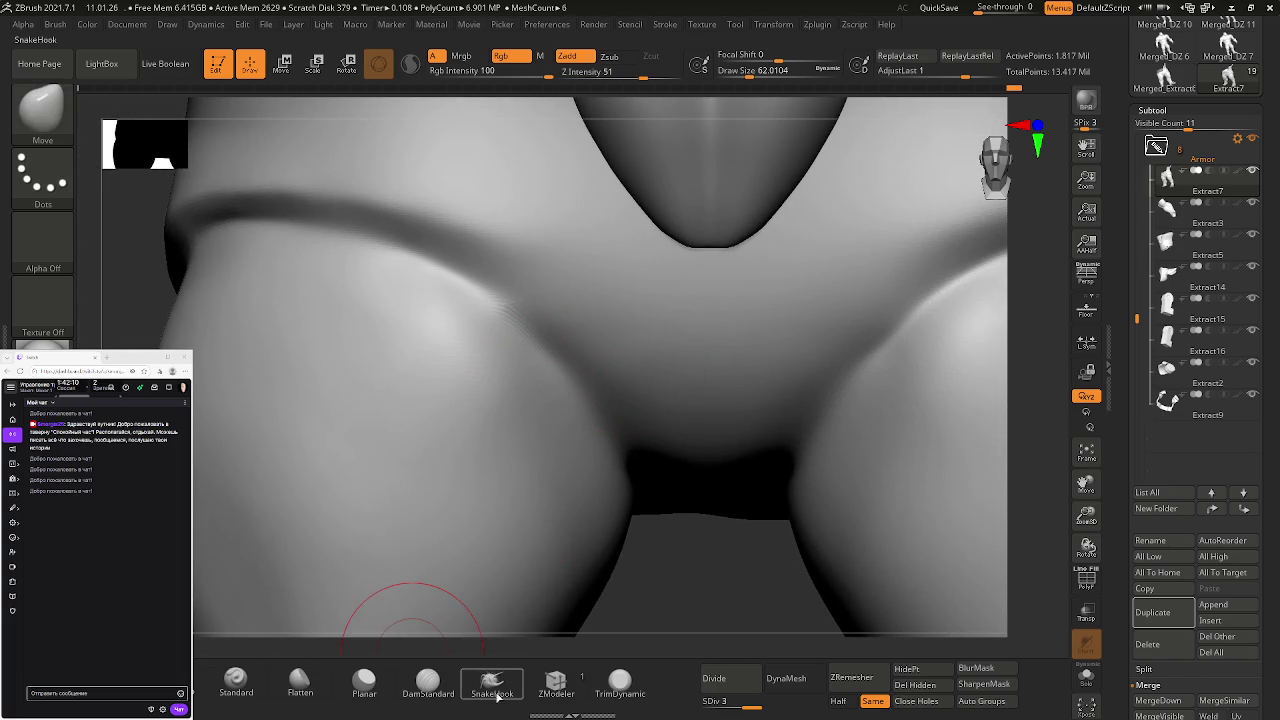
click(428, 683)
drag(470, 281, 486, 300)
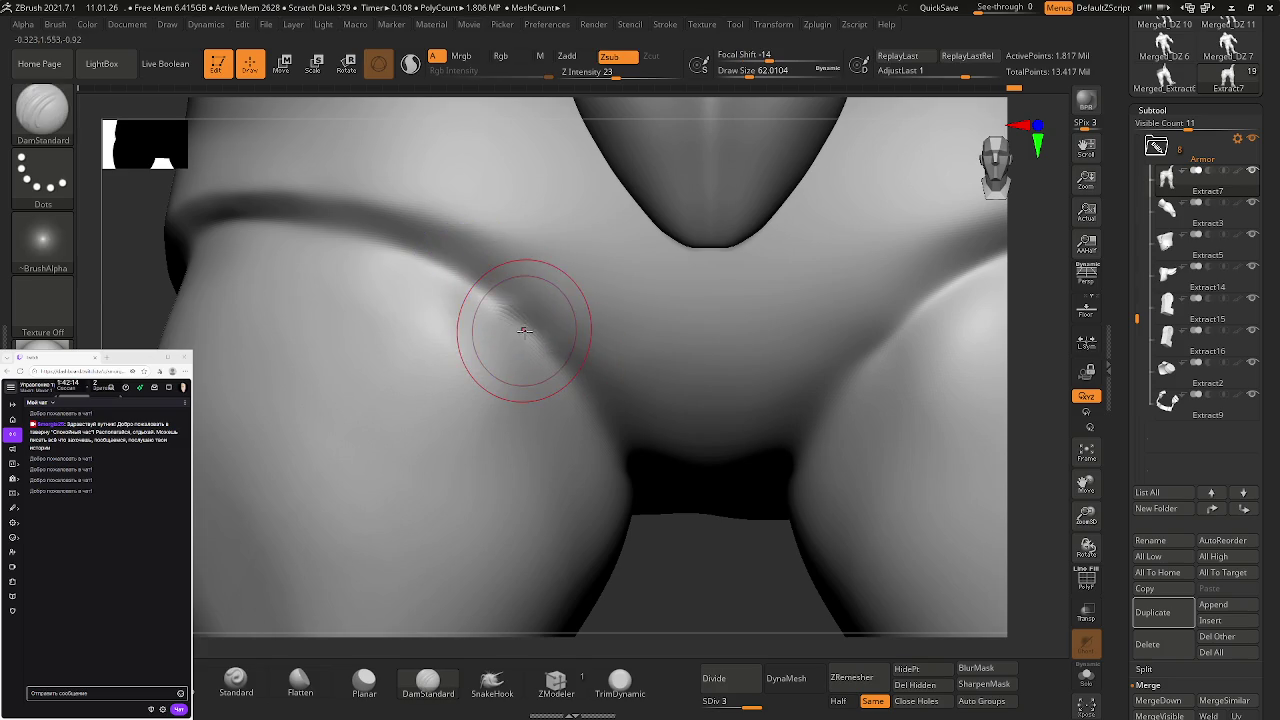
mouse_move(514, 330)
mouse_down()
mouse_move(468, 285)
mouse_move(490, 305)
mouse_up()
- Undo the dent on the thigh groove and turn on PolyFrame to show polygroups and wireframe
key(ctrl)
key(ctrl)
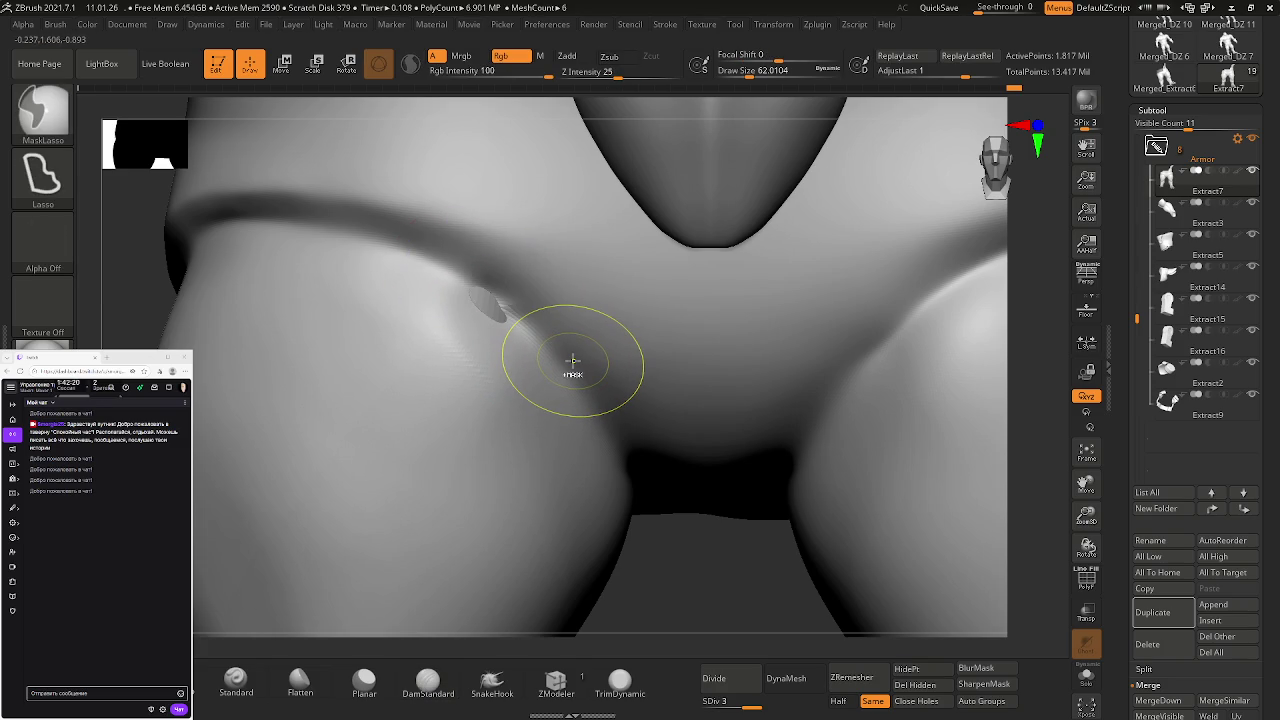
key(b)
key(m)
key(v)
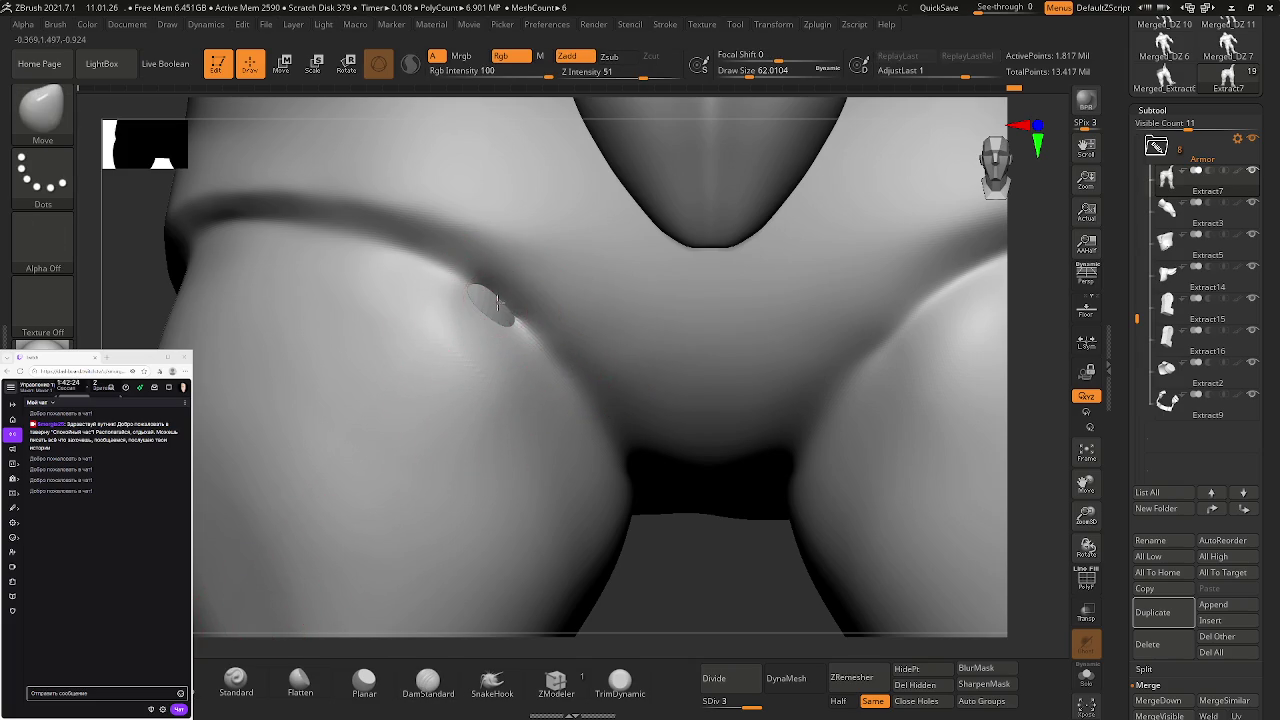
key(ctrl+z)
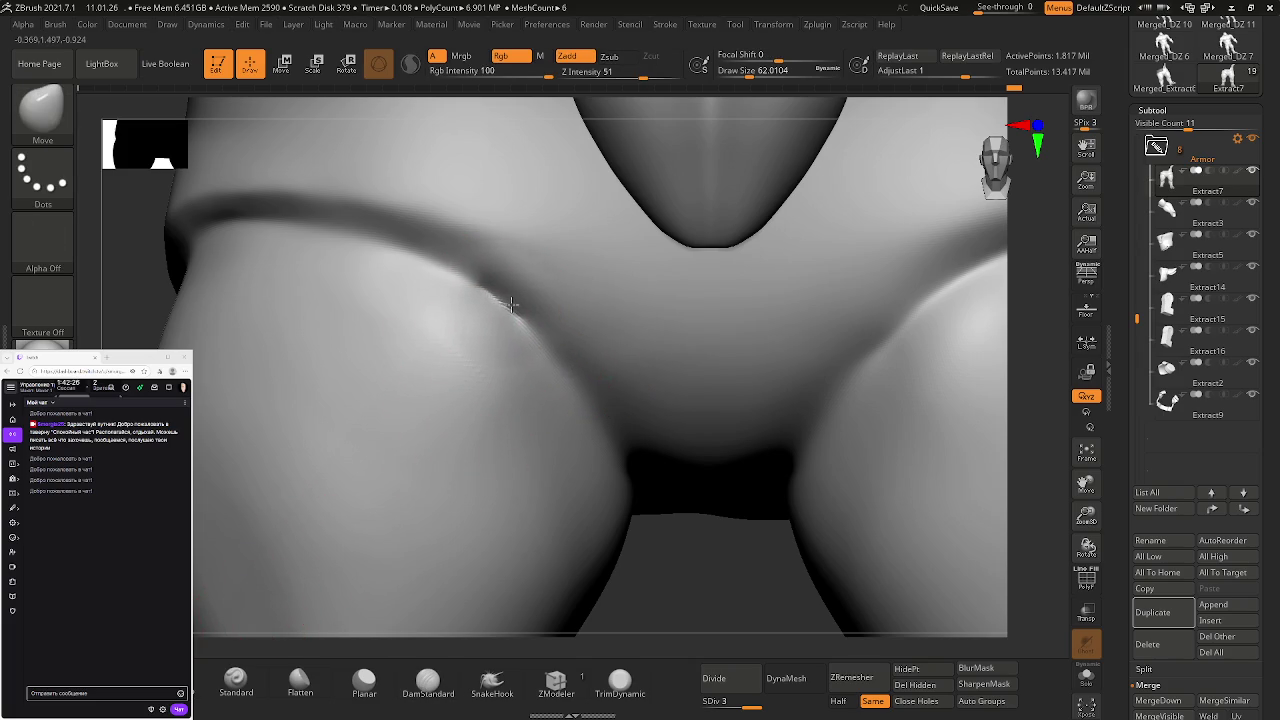
key(ctrl)
key(shift+f)
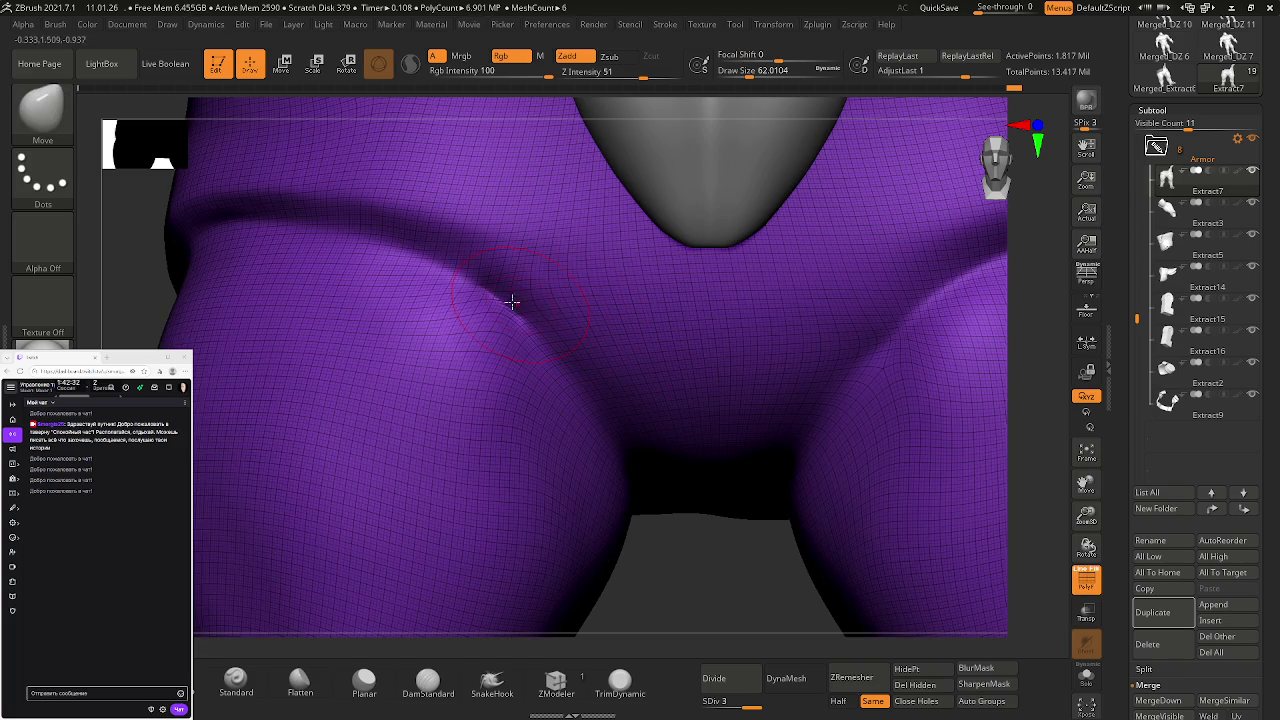
- Smooth the pants' hip lumps with the Smooth brush at Z Intensity about 52
key(shift)
key(shift)
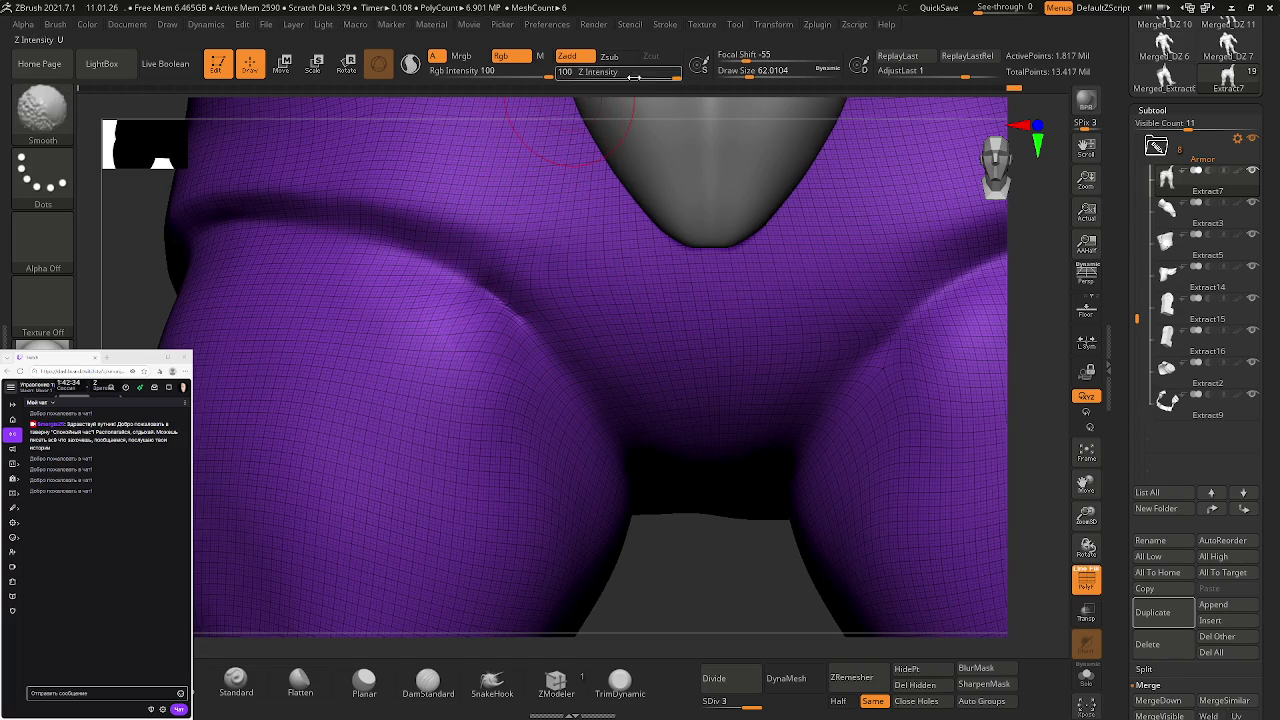
drag(666, 78, 632, 80)
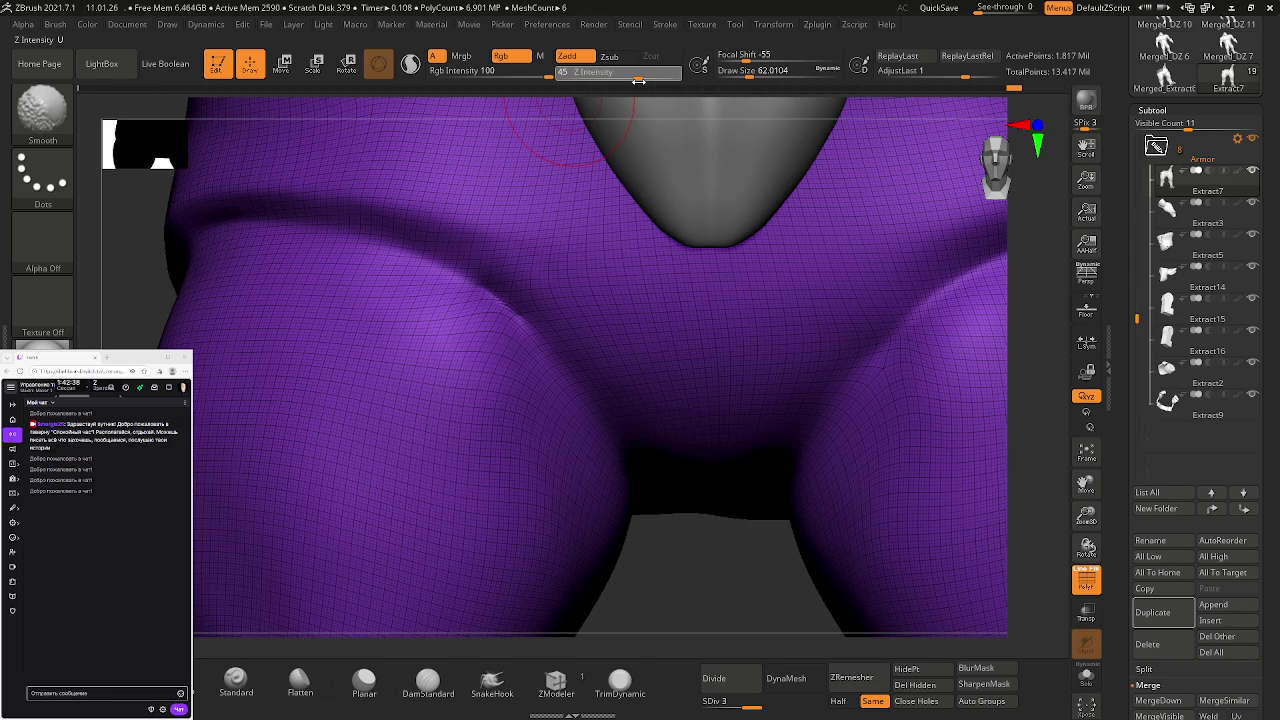
drag(634, 79, 642, 83)
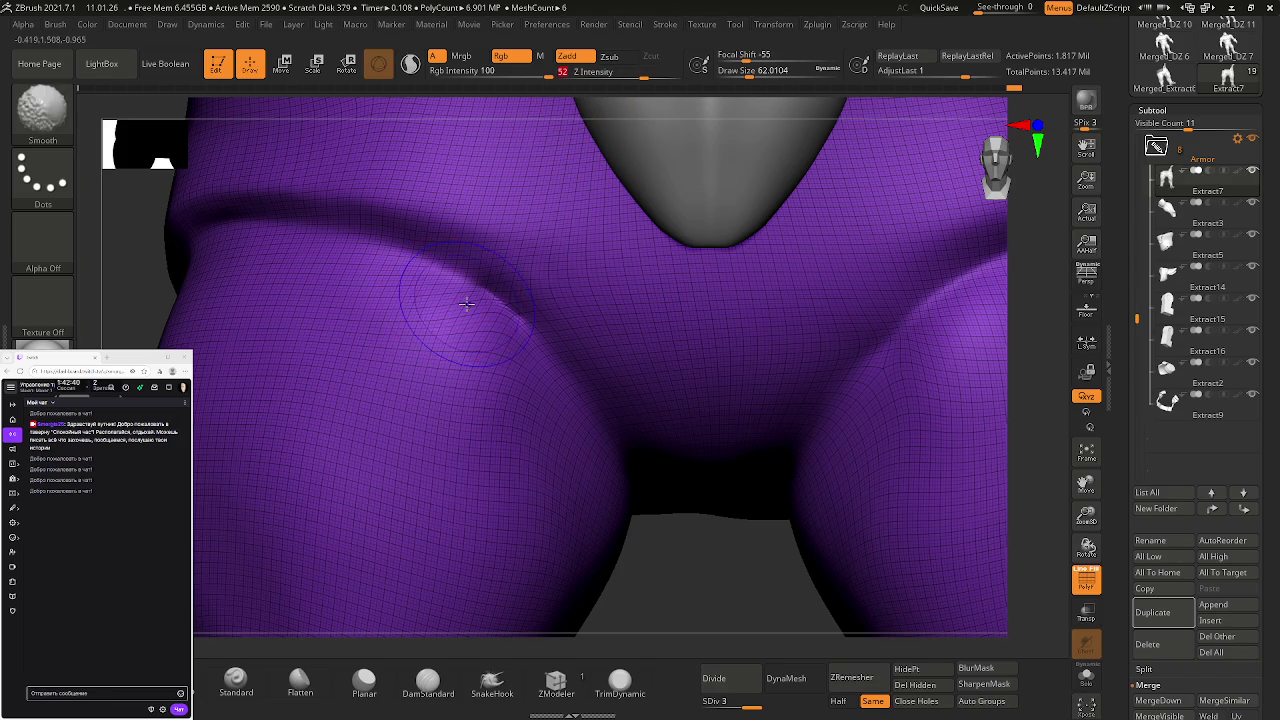
key(shift+f)
mouse_move(586, 386)
ctrl+right_down()
mouse_move(697, 455)
mouse_move(515, 358)
mouse_move(571, 400)
ctrl+right_up()
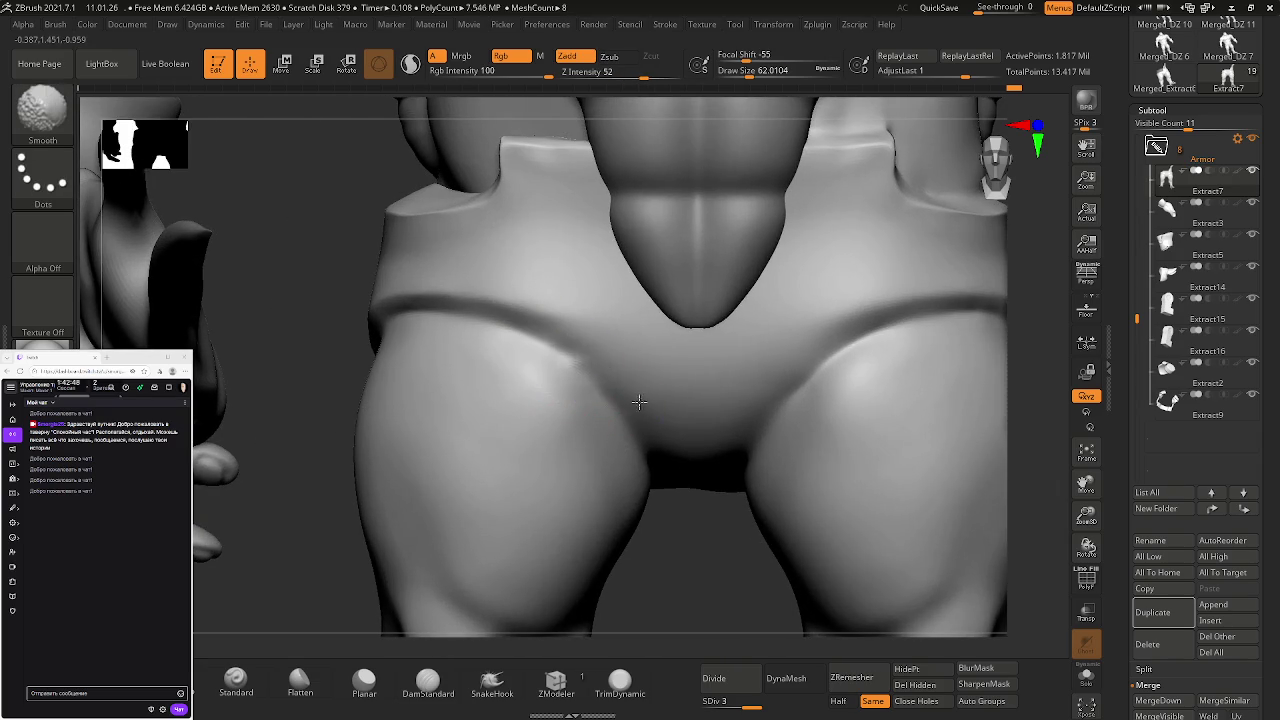
- Frame the hips, draw and clear a MaskLasso mask on the pants, then run ZRemesher
key(f)
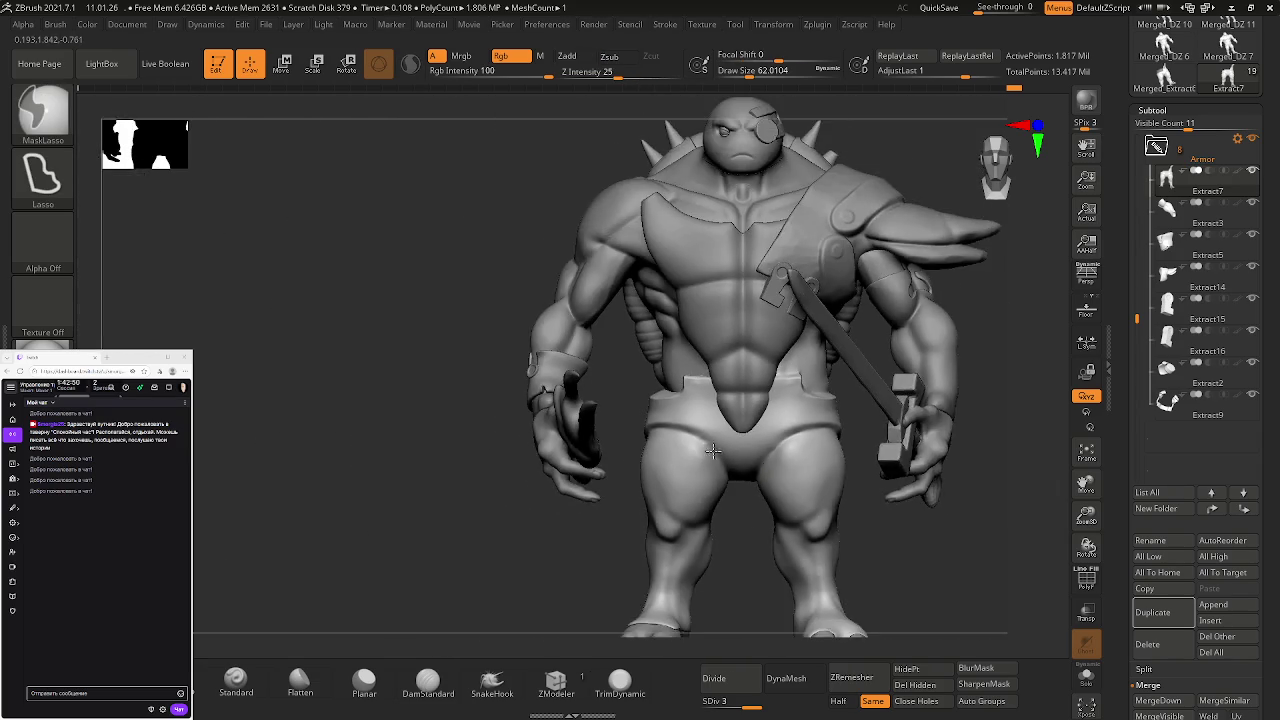
mouse_move(640, 340)
ctrl+right_down()
mouse_move(670, 378)
mouse_move(605, 424)
ctrl+right_up()
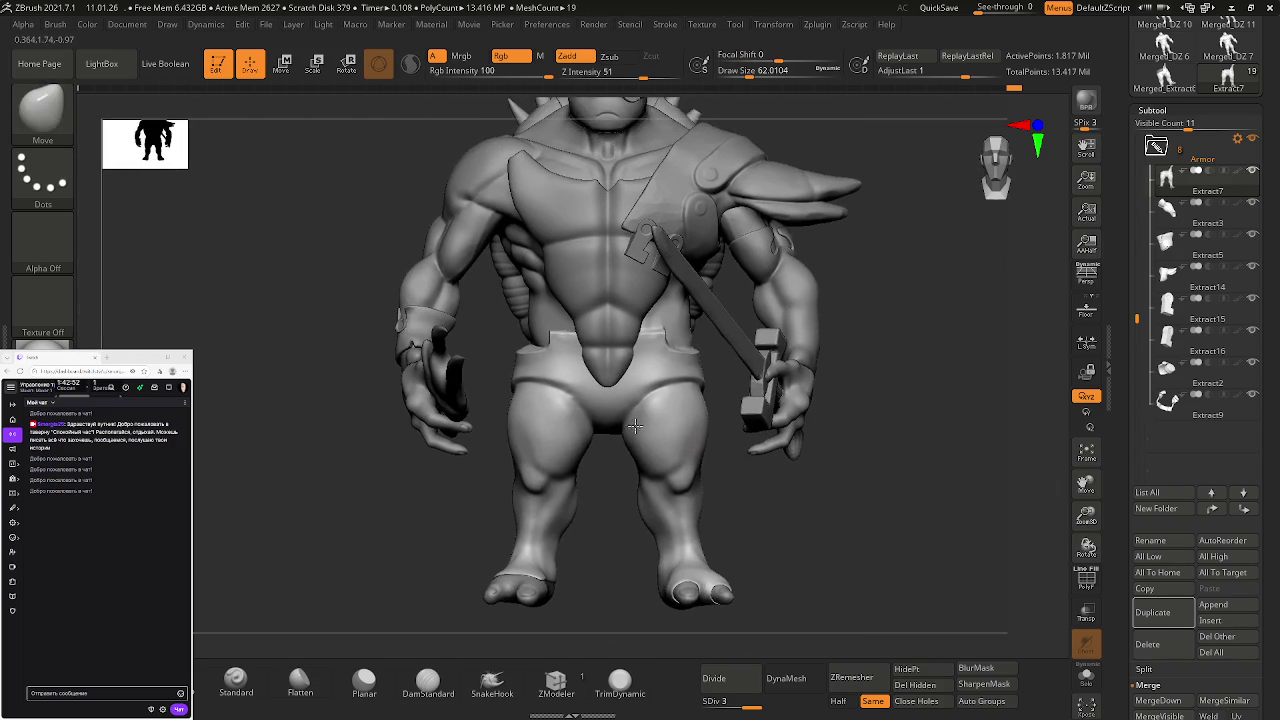
key(shift+f)
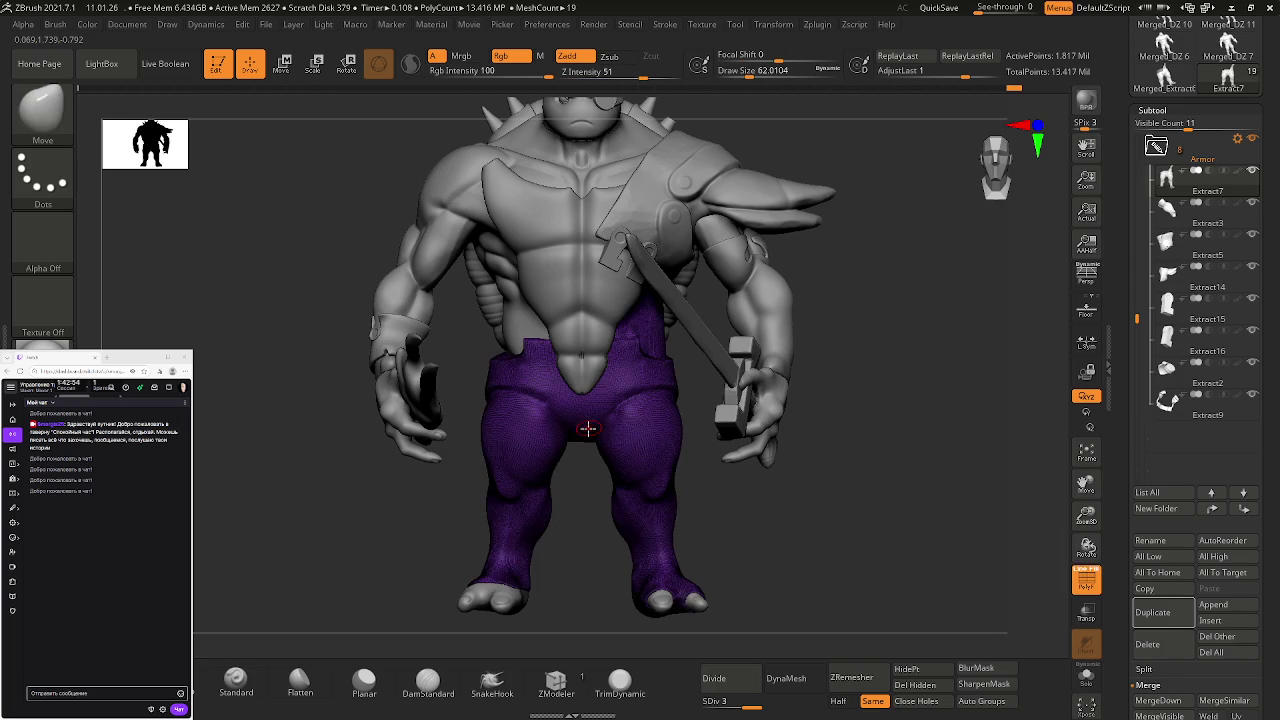
mouse_move(627, 436)
ctrl+right_down()
mouse_move(686, 482)
mouse_move(596, 428)
mouse_move(633, 441)
mouse_move(669, 540)
mouse_move(616, 465)
mouse_move(646, 503)
mouse_move(632, 317)
mouse_move(694, 383)
mouse_move(700, 410)
mouse_move(749, 434)
mouse_move(738, 423)
mouse_move(790, 540)
ctrl+right_up()
key(ctrl+shift+a)
mouse_move(657, 434)
ctrl+right_down()
mouse_move(743, 466)
mouse_move(777, 420)
mouse_move(747, 387)
mouse_move(717, 415)
ctrl+right_up()
click(852, 678)
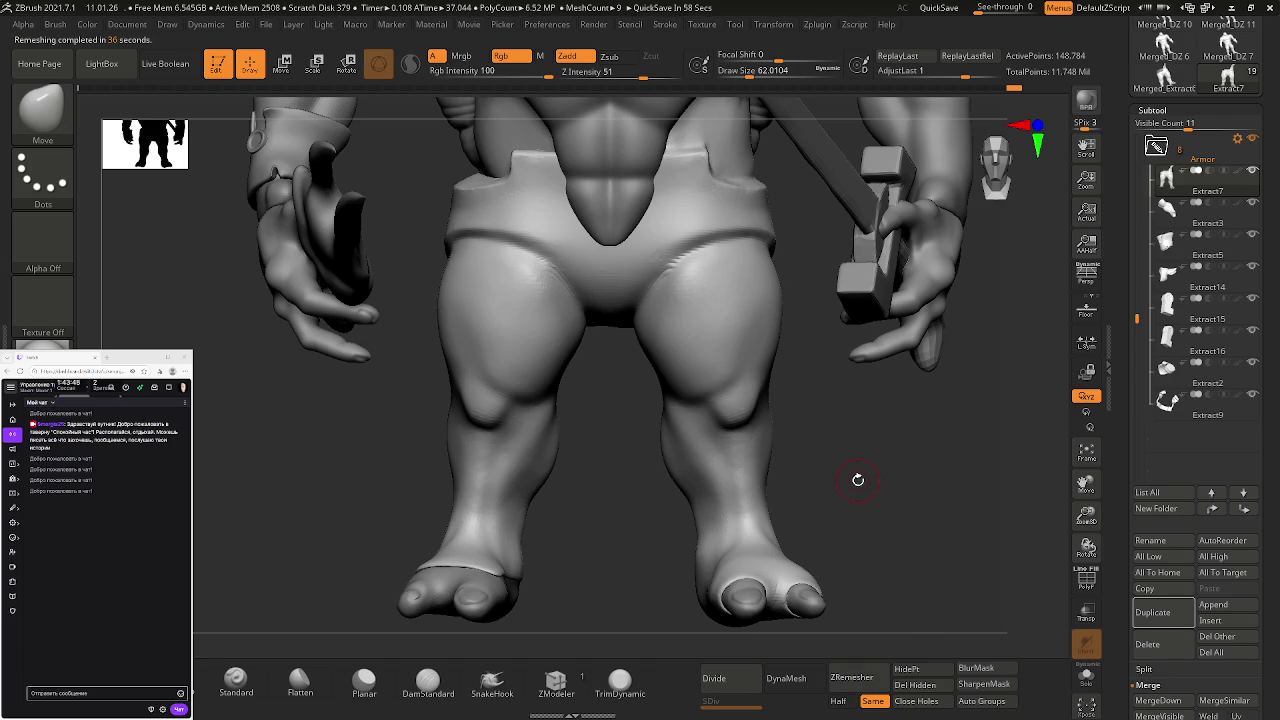
key(shift+f)
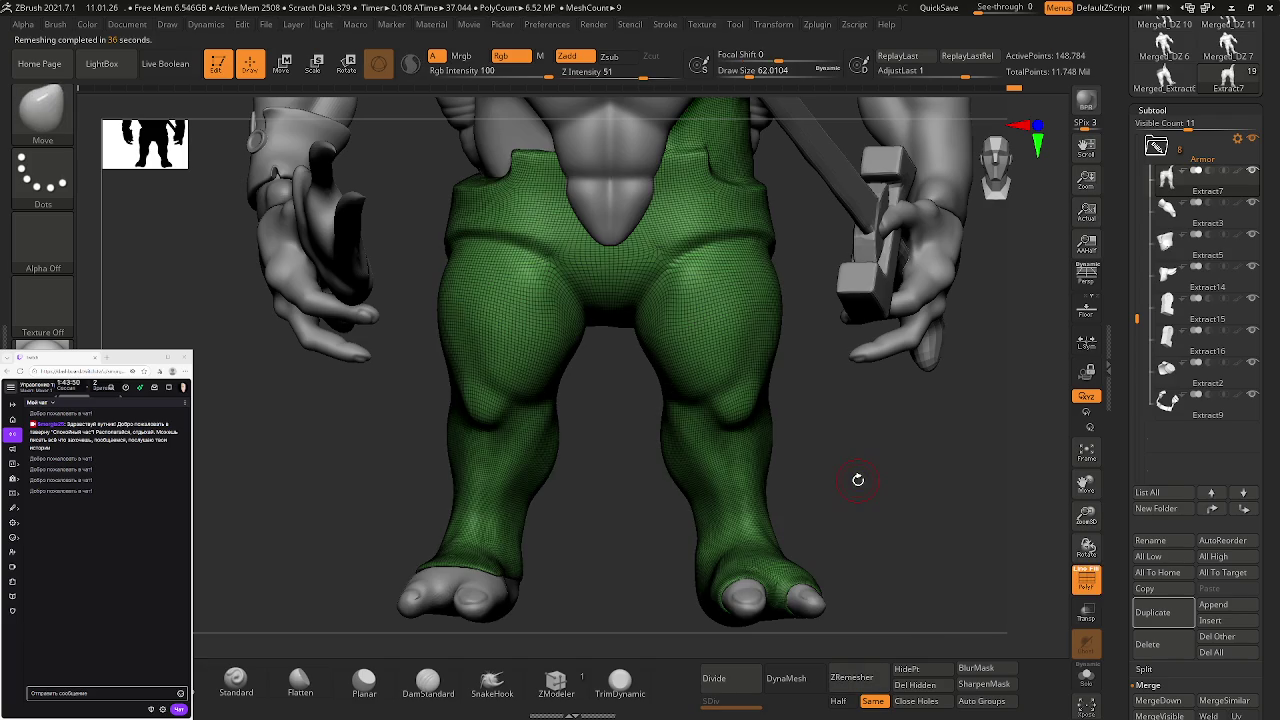
mouse_move(814, 414)
mouse_down()
mouse_move(554, 384)
mouse_move(707, 277)
mouse_up()
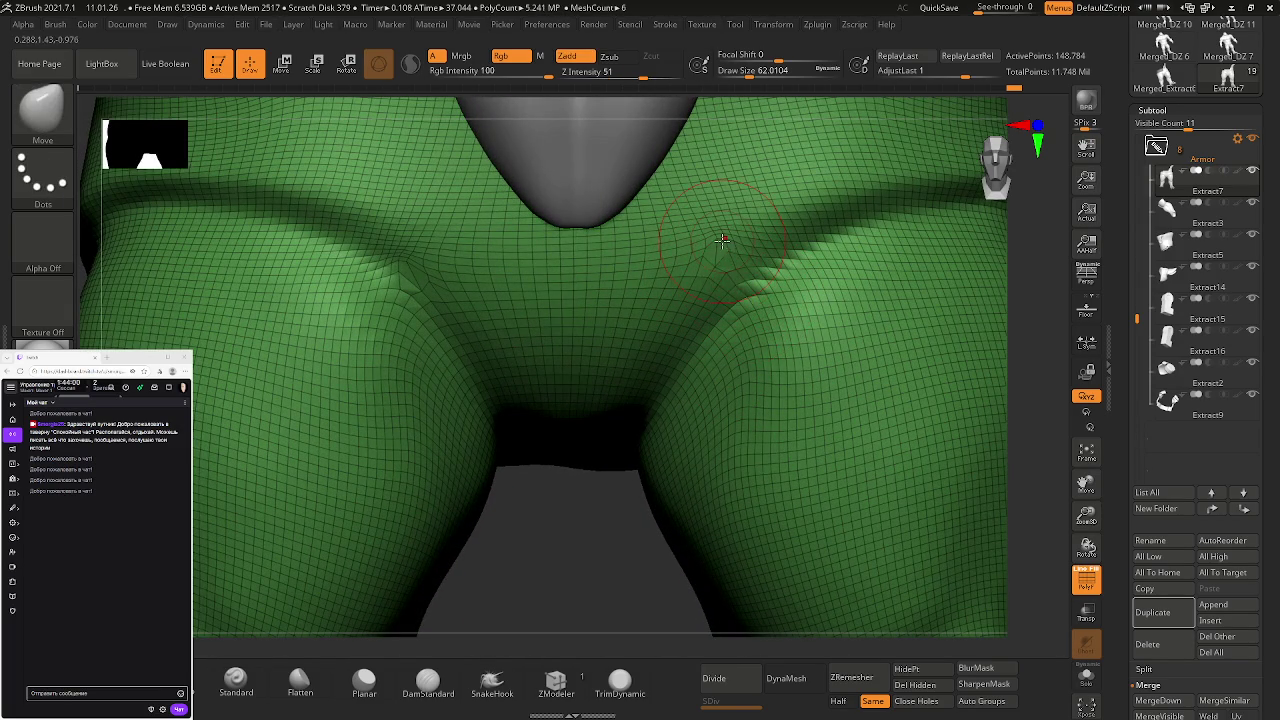
key(shift+f)
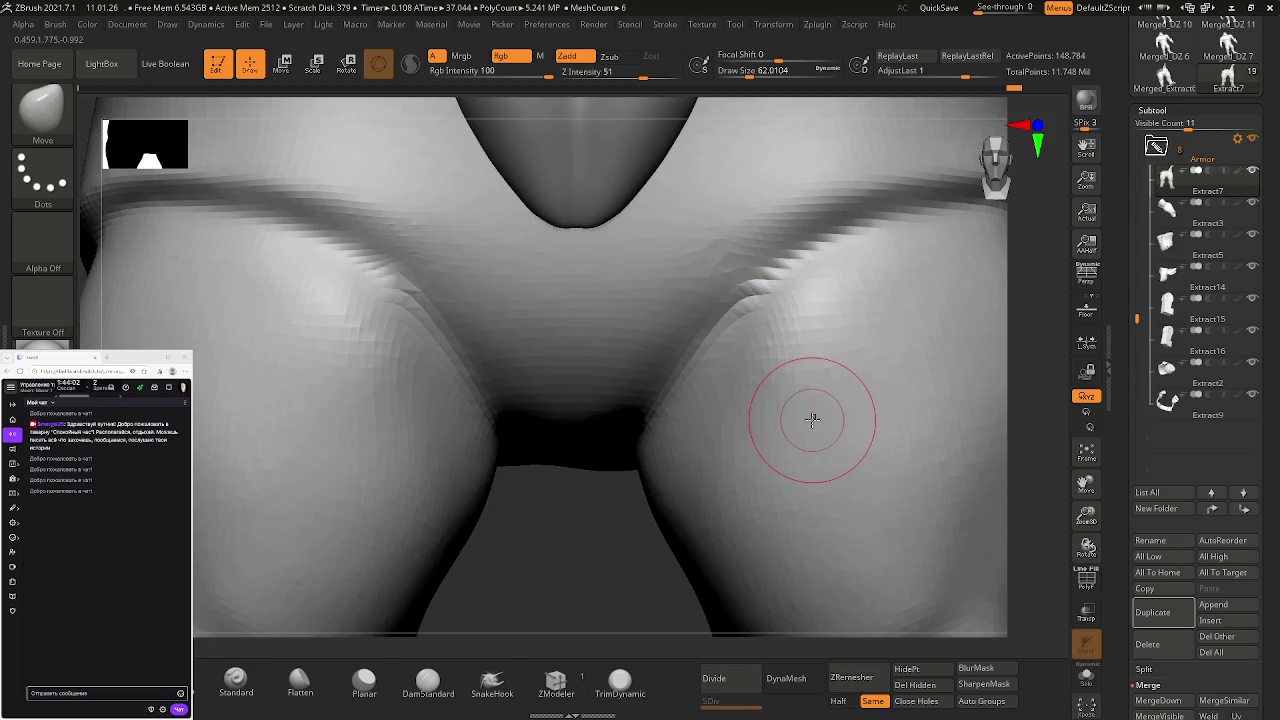
key(shift+f)
mouse_move(809, 420)
ctrl+right_down()
mouse_move(711, 371)
mouse_move(663, 311)
mouse_move(677, 320)
ctrl+right_up()
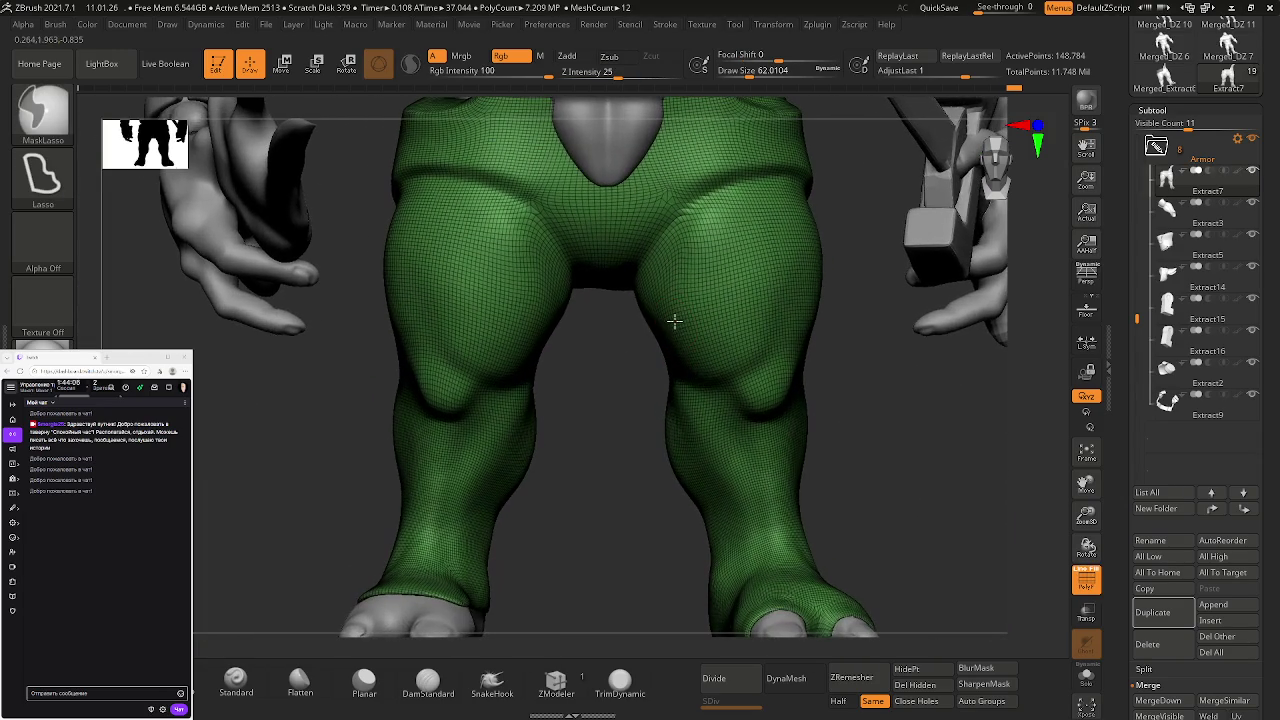
ctrl+right_drag(677, 434, 664, 429)
key(ctrl+d)
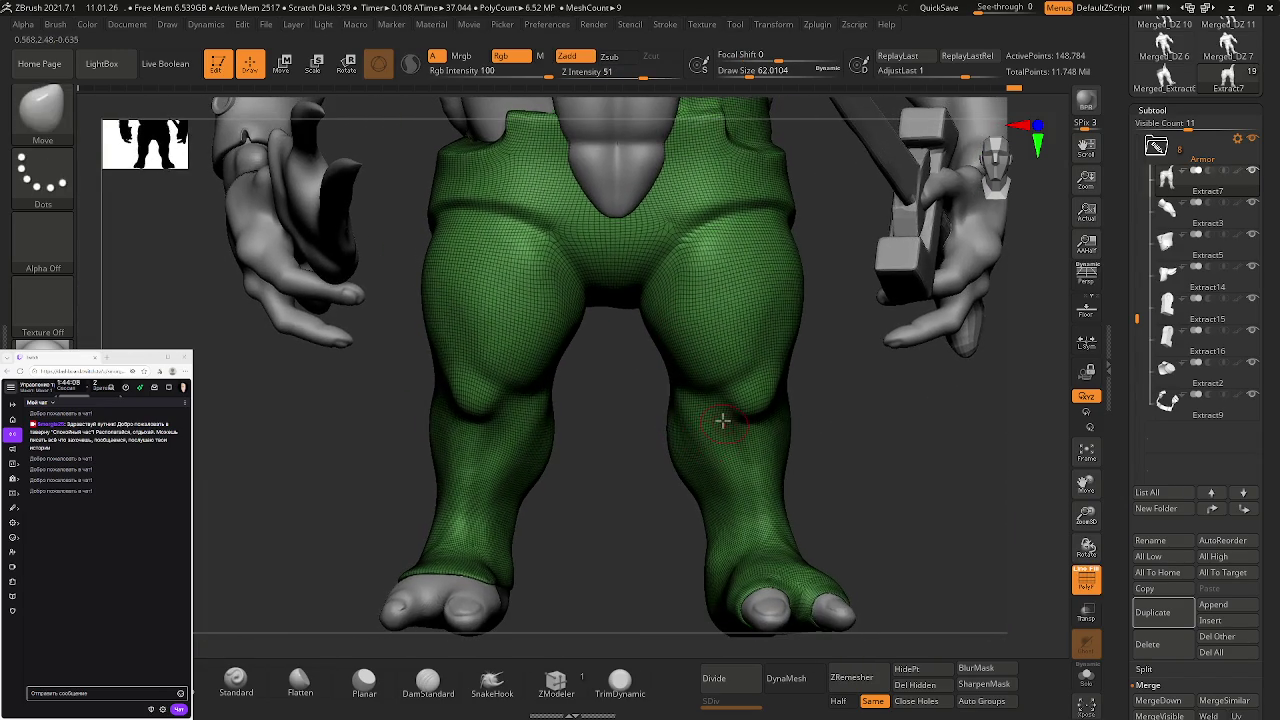
key(ctrl+w)
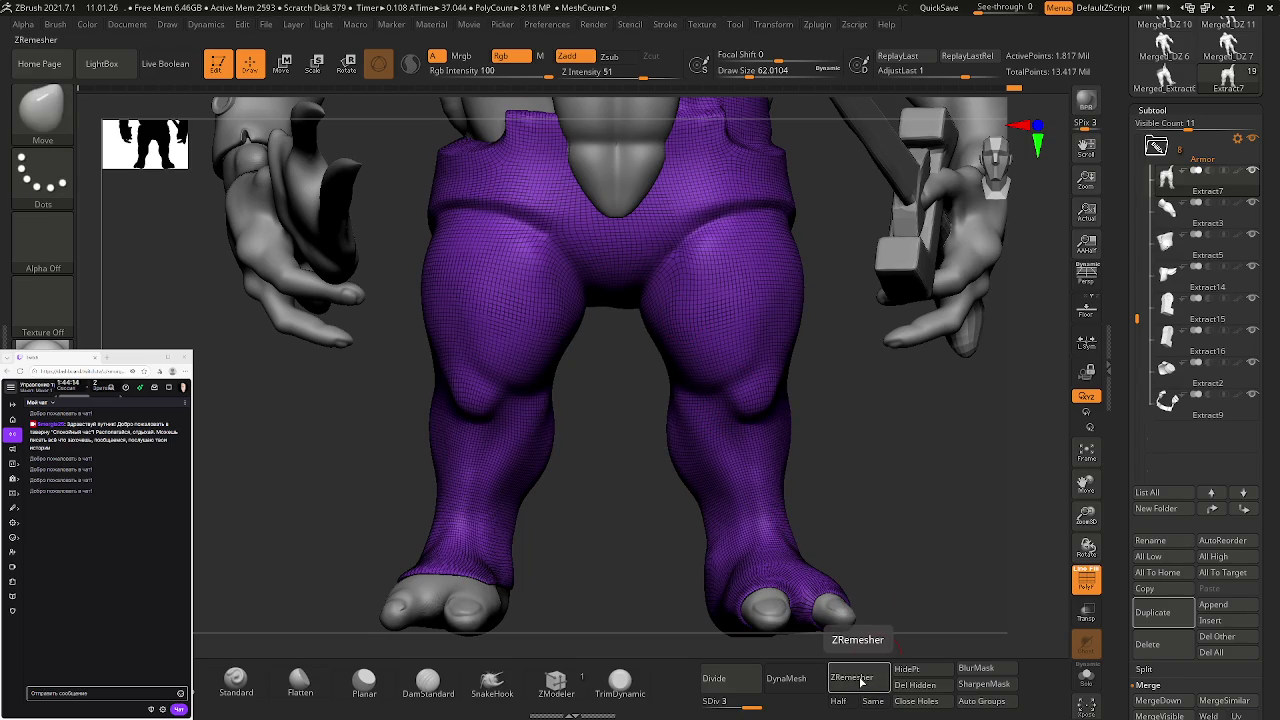
click(860, 679)
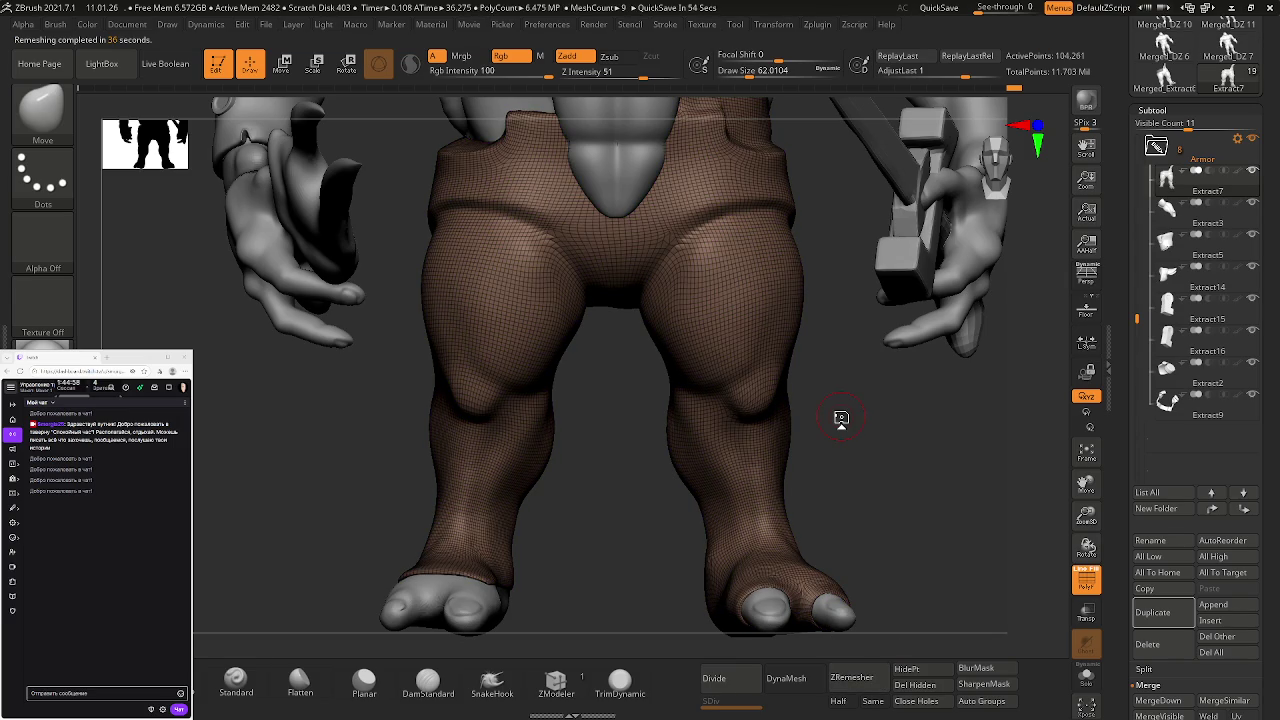
key(ctrl+d)
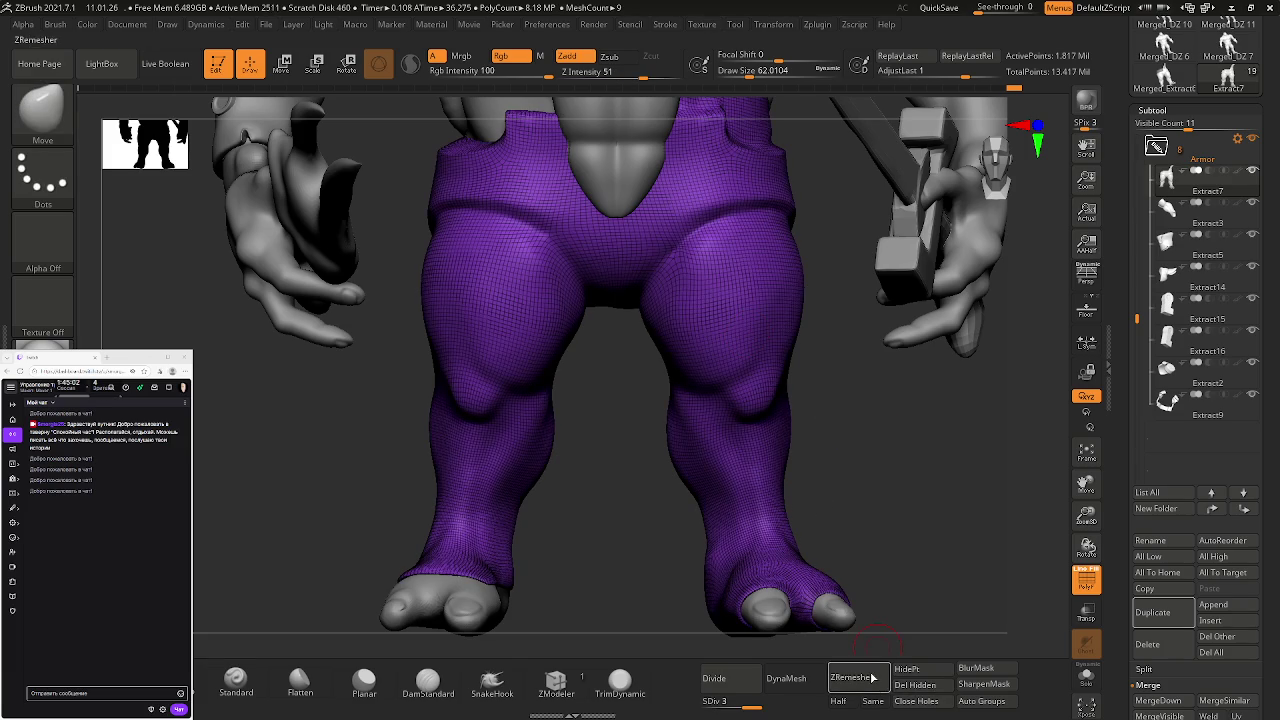
scroll(1210, 440, down, 3)
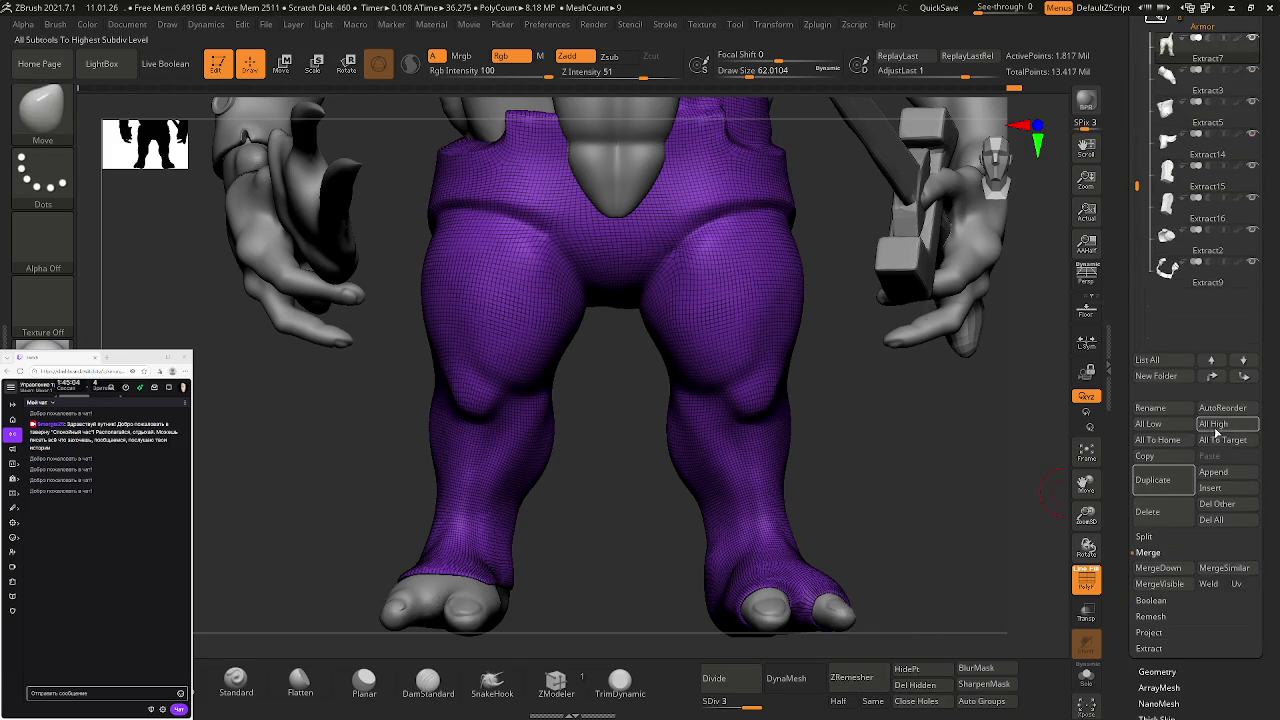
scroll(1168, 440, down, 3)
click(1168, 402)
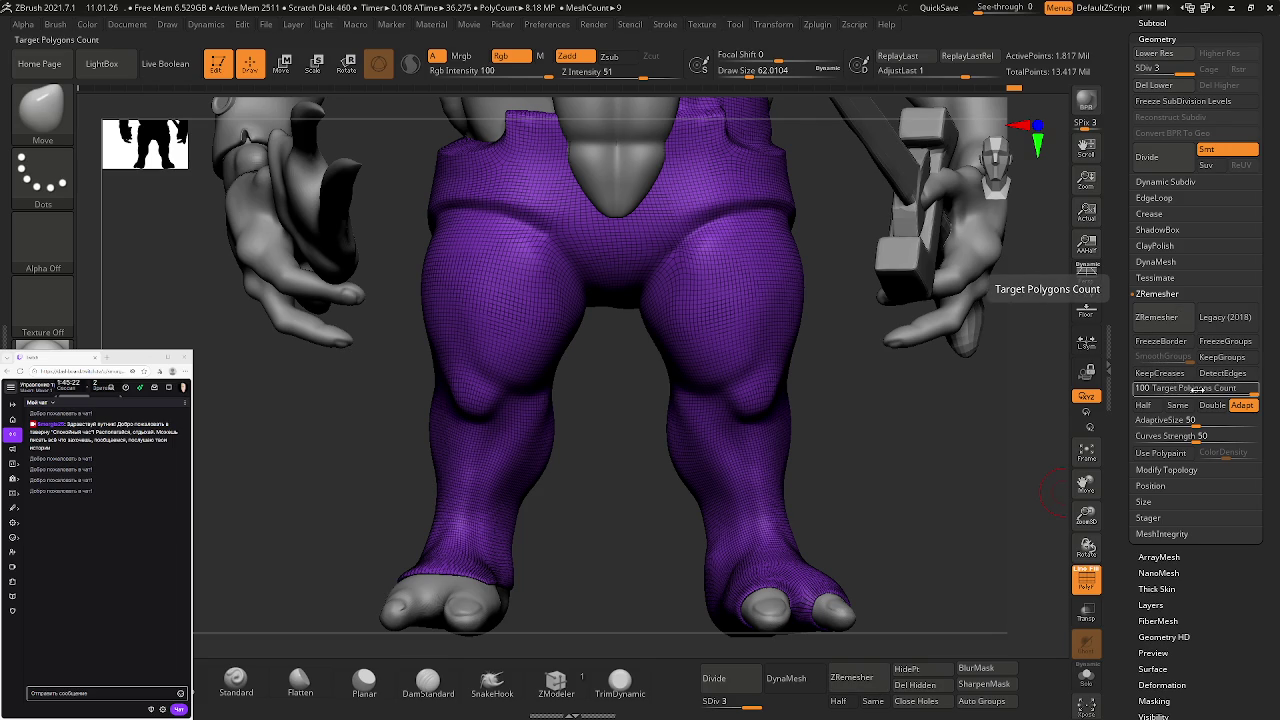
- Toggle the PolyF overlay and begin saving over the existing DZ 8, 11.01.26 project
drag(794, 295, 777, 283)
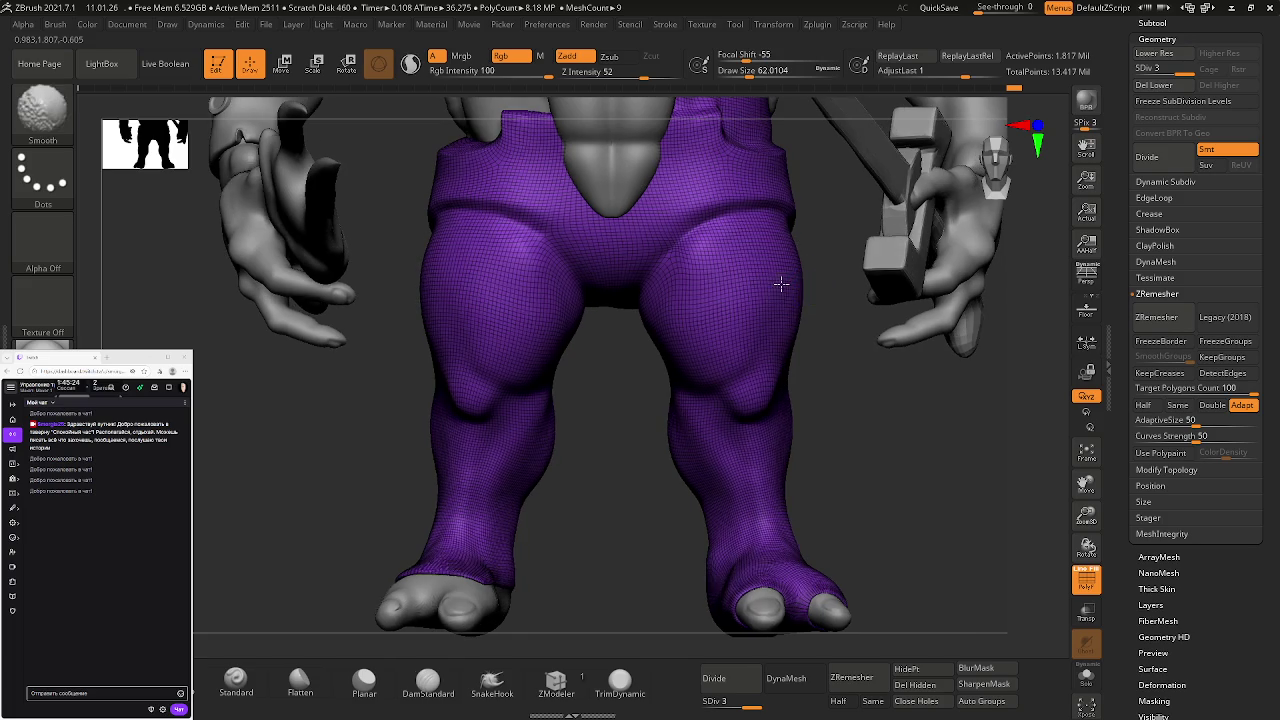
key(shift+f)
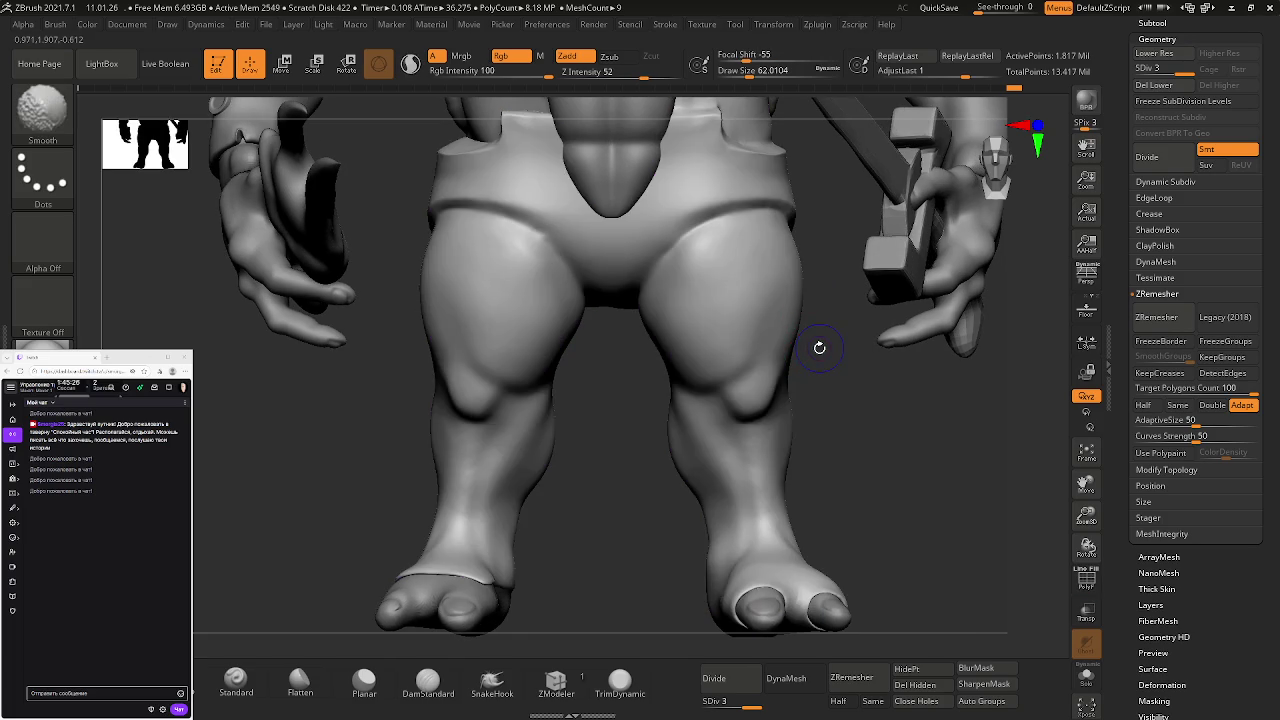
key(shift+f)
key(shift+f)
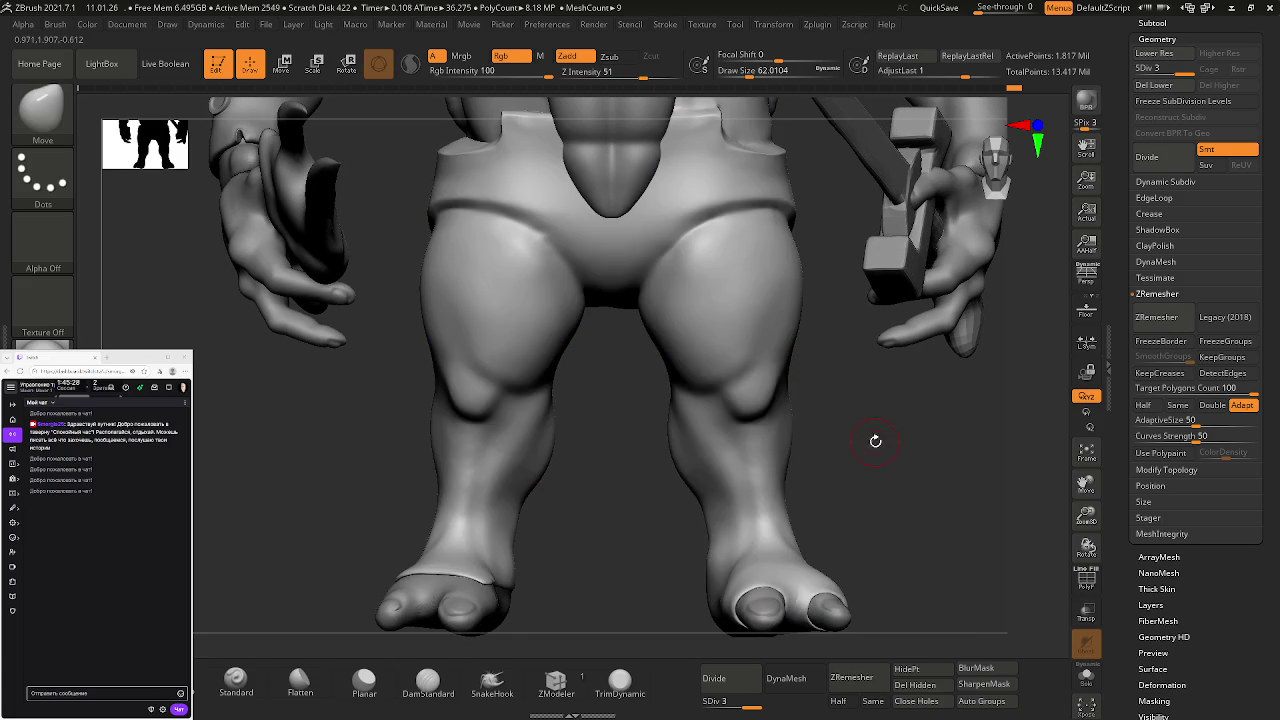
key(ctrl+s)
click(180, 200)
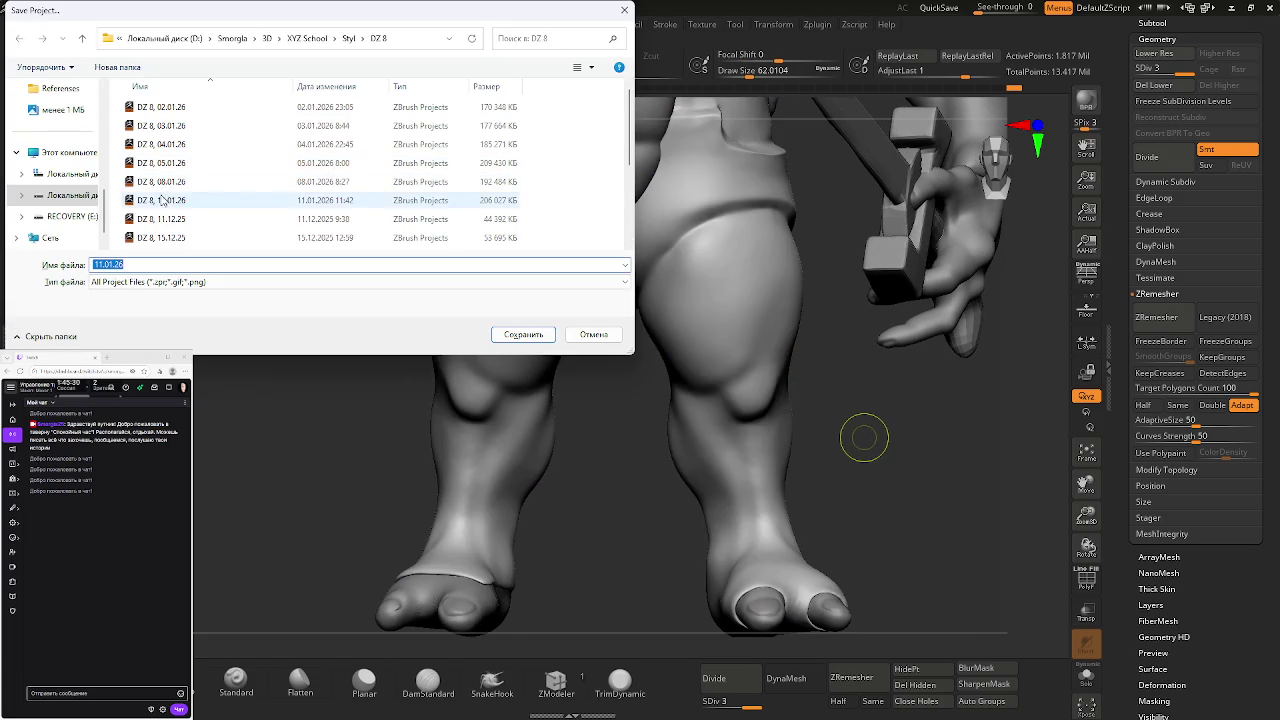
- Confirm the save and overwrite the DZ 8, 11.01.26 project file
key(Return)
key(Left)
key(Return)
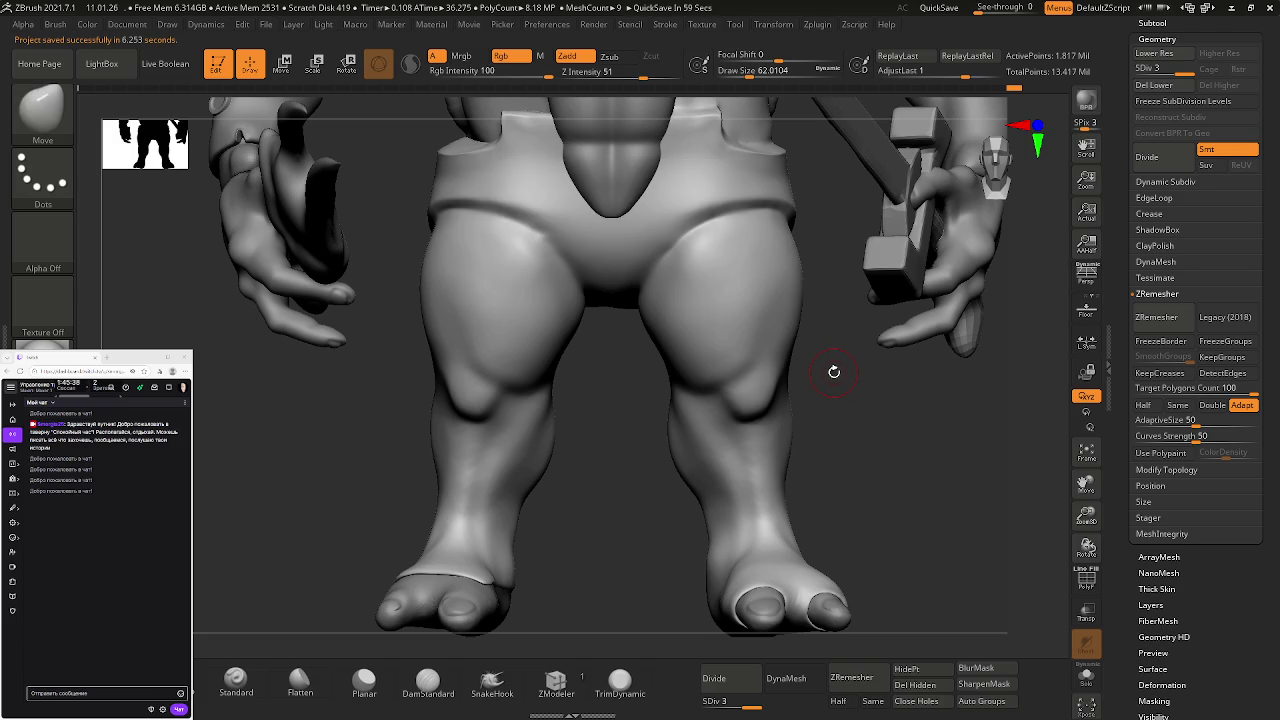
drag(834, 437, 842, 419)
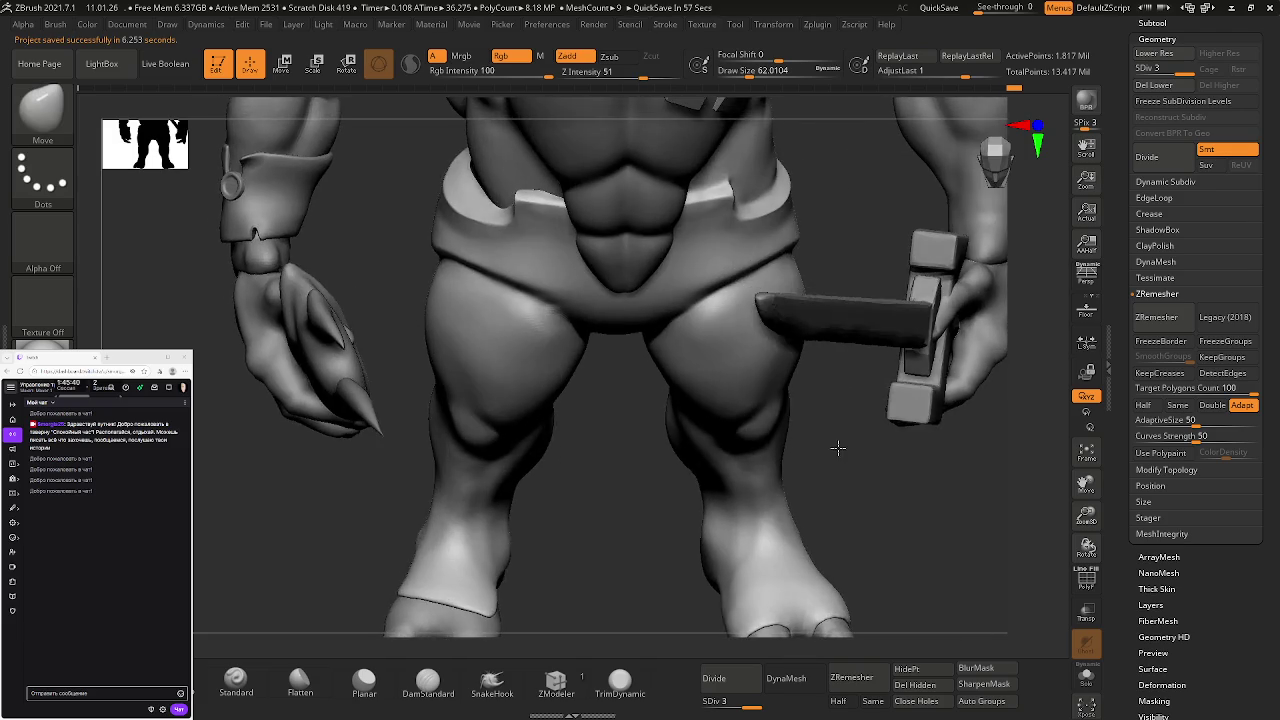
- Navigate the view from the torso and belt up to the neck and turtle head
alt+drag(851, 351, 814, 557)
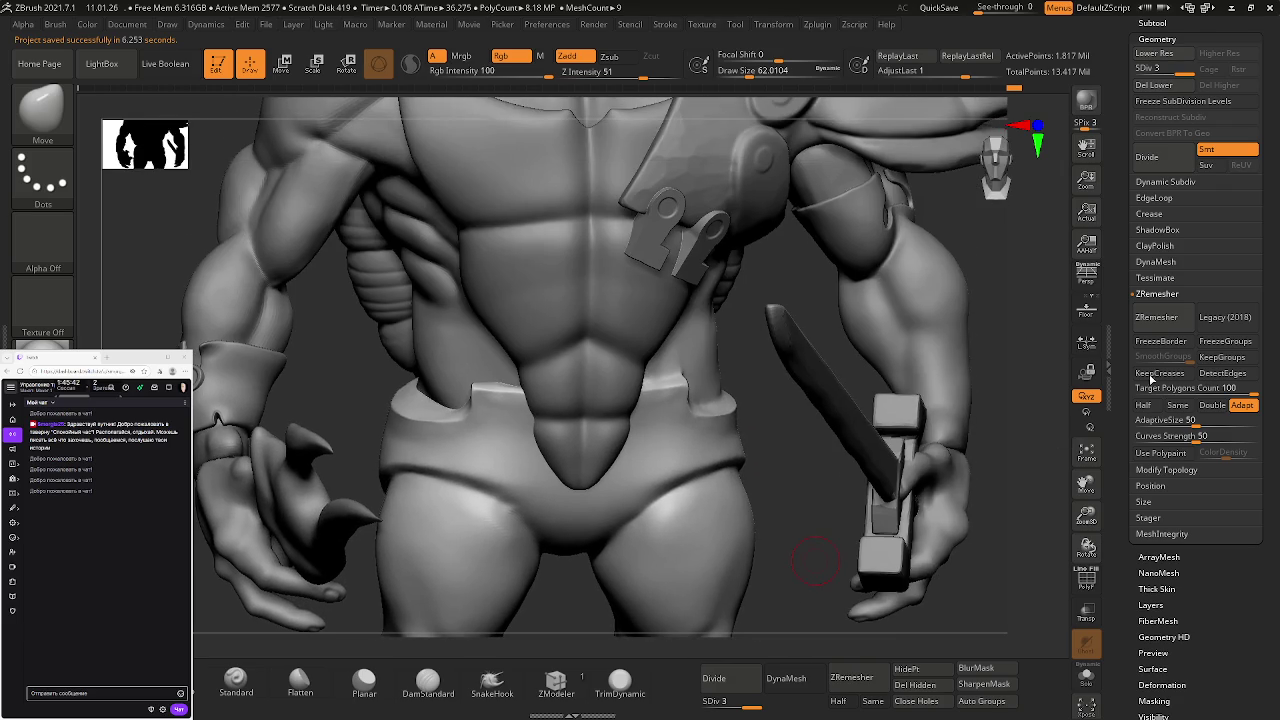
scroll(1186, 250, up, 5)
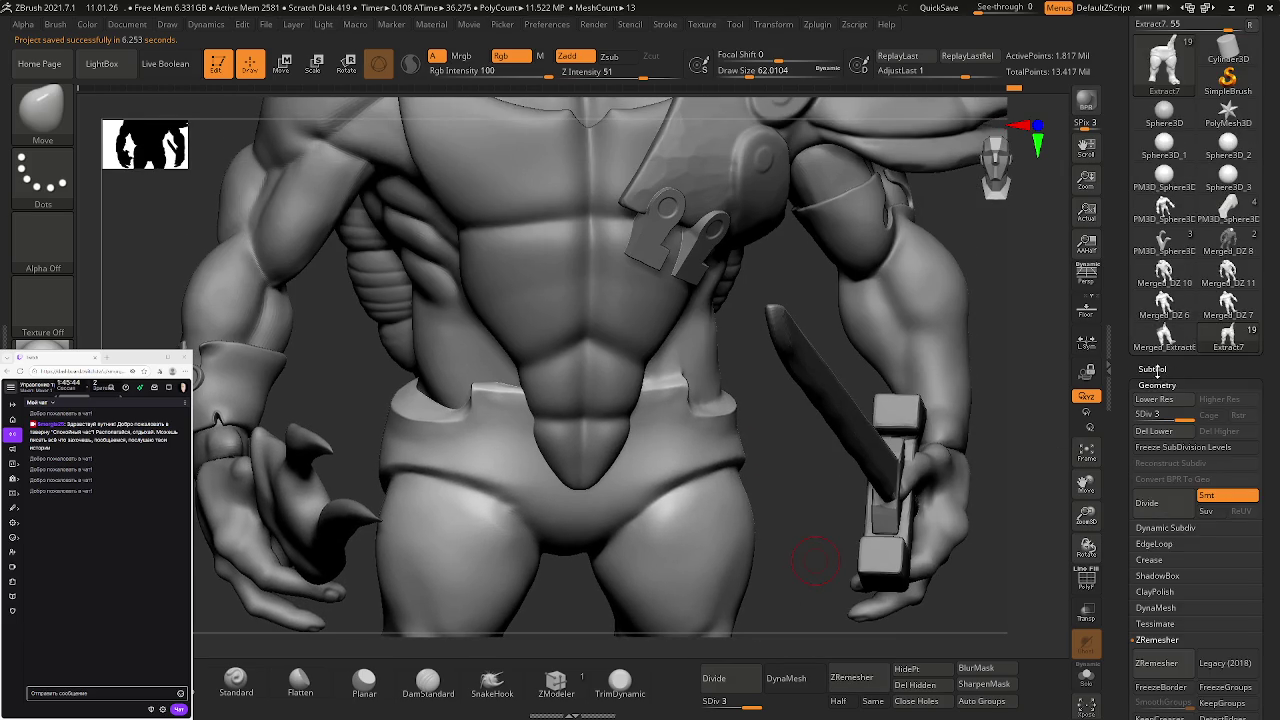
scroll(1158, 370, down, 3)
mouse_move(1005, 298)
mouse_down()
mouse_move(815, 228)
mouse_move(752, 381)
mouse_move(686, 286)
mouse_up()
mouse_move(697, 283)
ctrl+right_down()
mouse_move(553, 153)
mouse_move(614, 346)
mouse_move(914, 606)
mouse_move(618, 240)
mouse_move(659, 502)
ctrl+right_up()
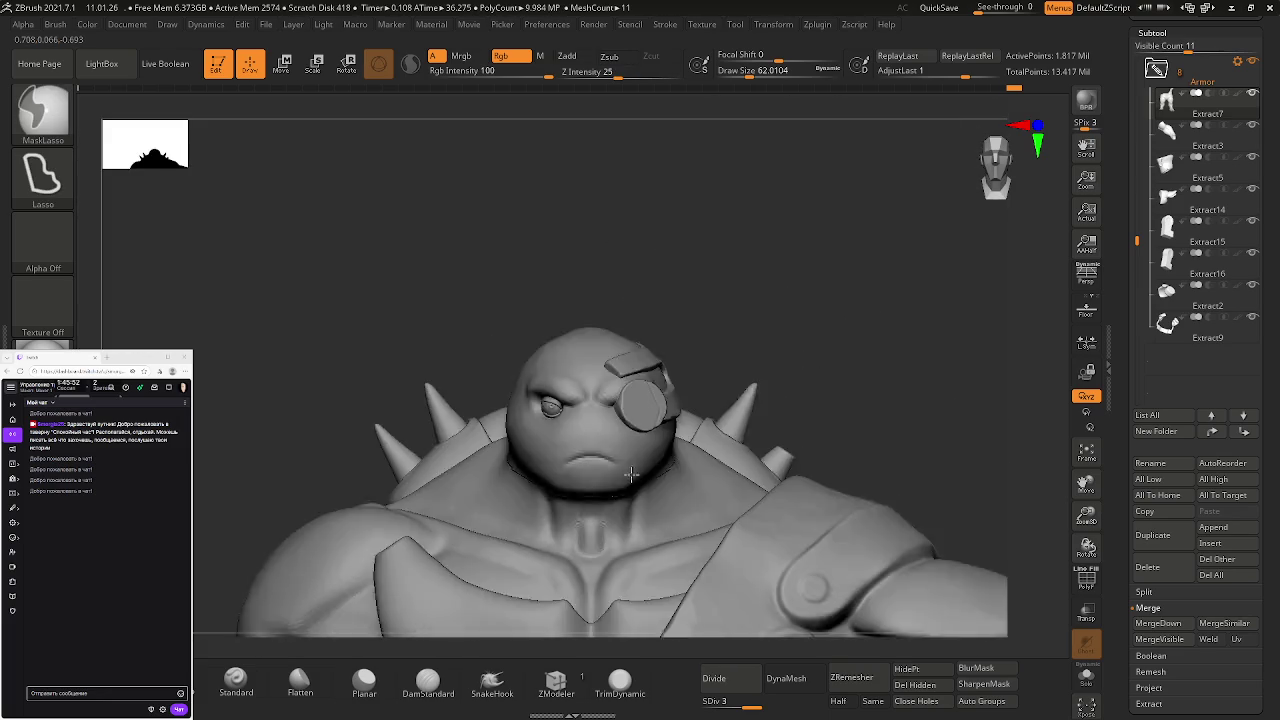
mouse_move(580, 320)
right_down()
mouse_move(600, 400)
mouse_move(551, 261)
mouse_move(806, 603)
right_up()
mouse_move(771, 471)
ctrl+right_down()
mouse_move(748, 465)
mouse_move(620, 320)
ctrl+right_up()
ctrl+shift+drag(620, 320, 631, 429)
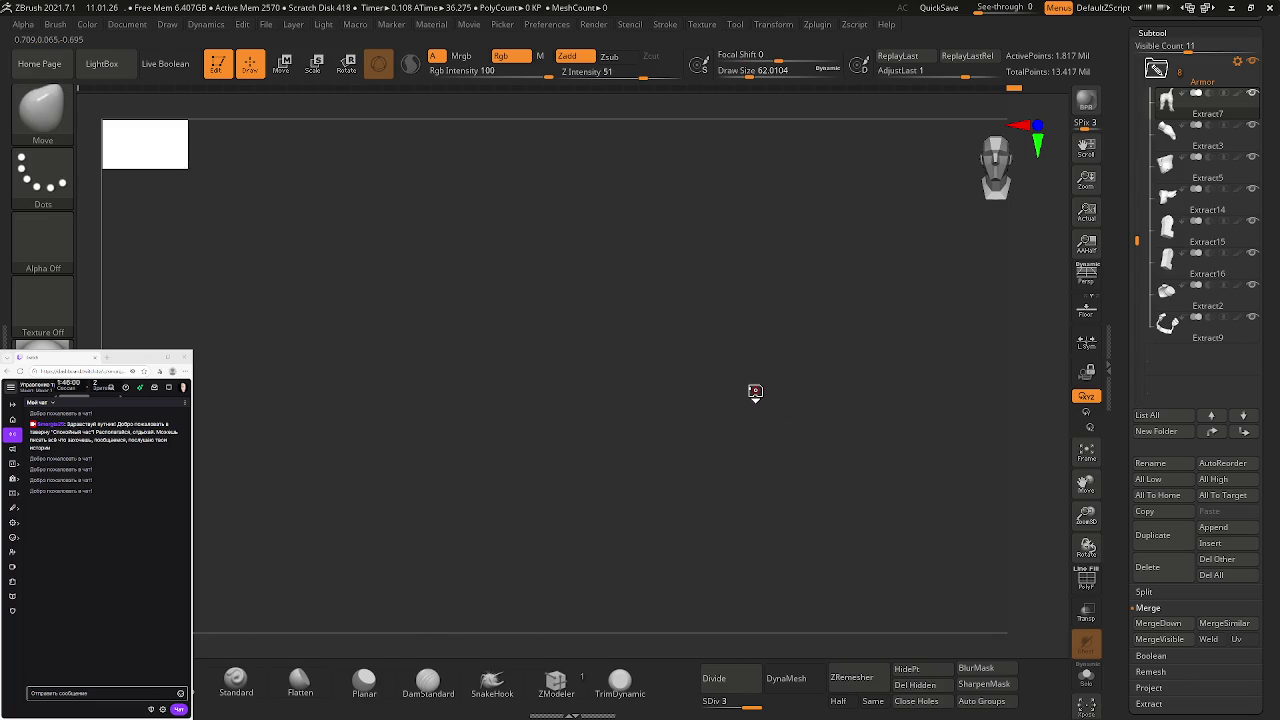
- Unhide all subtools and frame the view on the character's chest and head
ctrl+shift+click(756, 392)
ctrl+right_drag(597, 285, 731, 440)
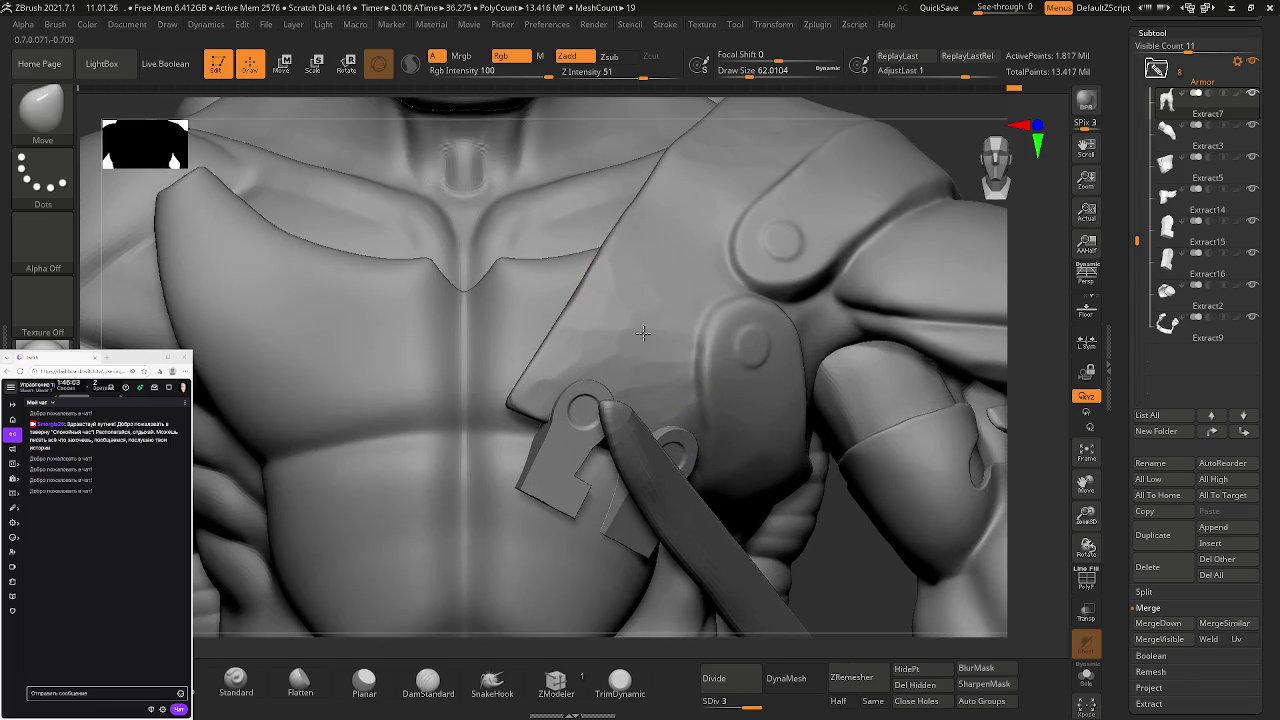
mouse_move(584, 223)
ctrl+right_down()
mouse_move(647, 344)
mouse_move(620, 420)
mouse_move(536, 233)
ctrl+right_up()
scroll(1160, 430, up, 3)
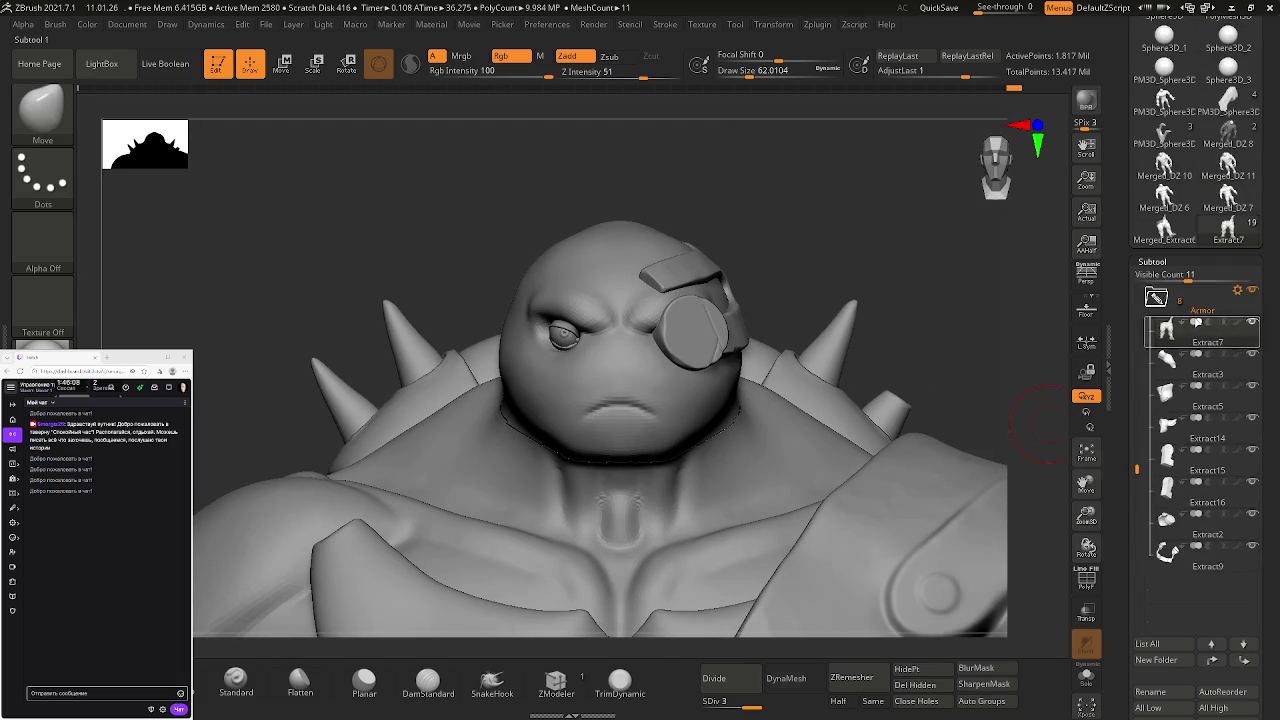
- Collapse the Armor and Head folders in the Subtool palette
click(1156, 297)
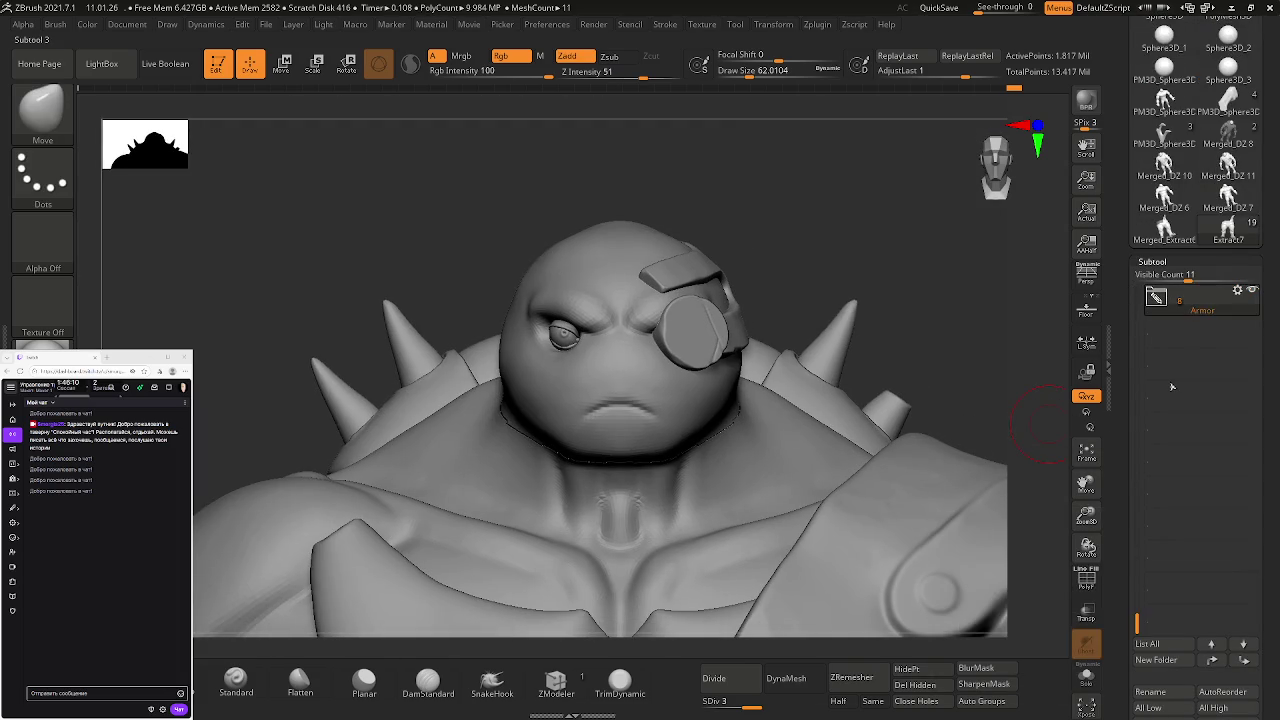
click(1138, 385)
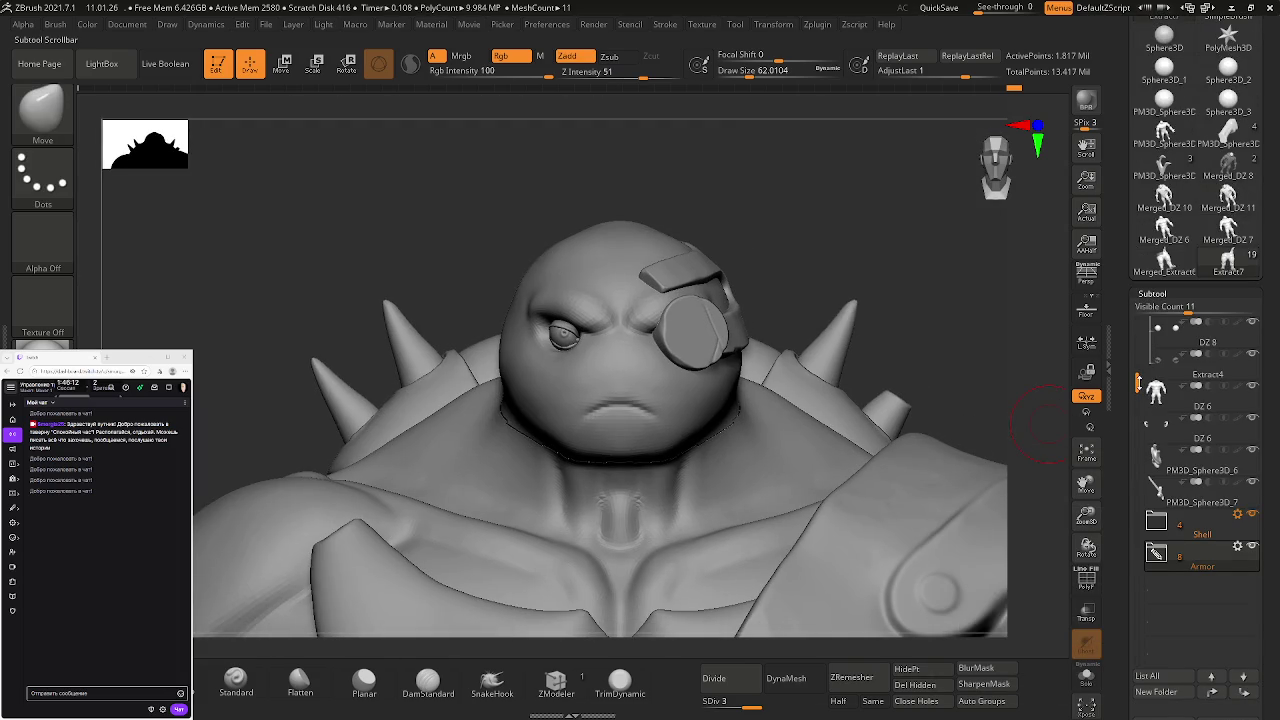
drag(1138, 383, 1138, 322)
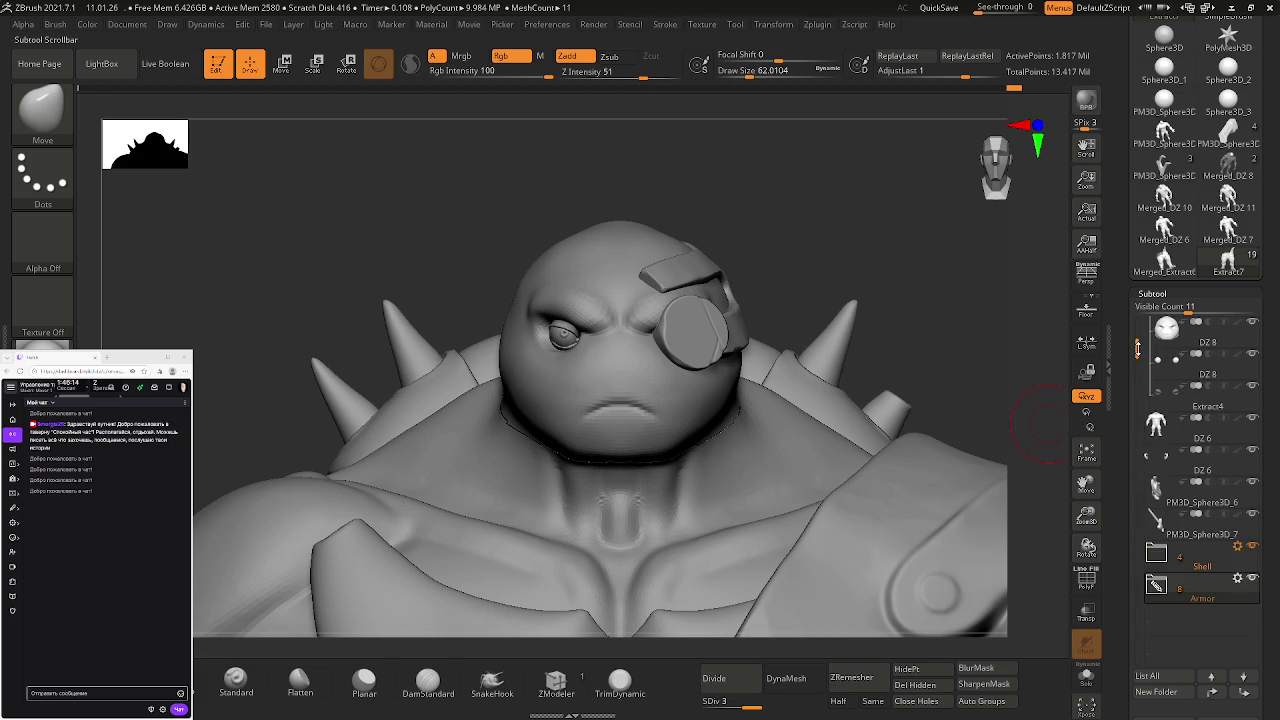
click(1158, 329)
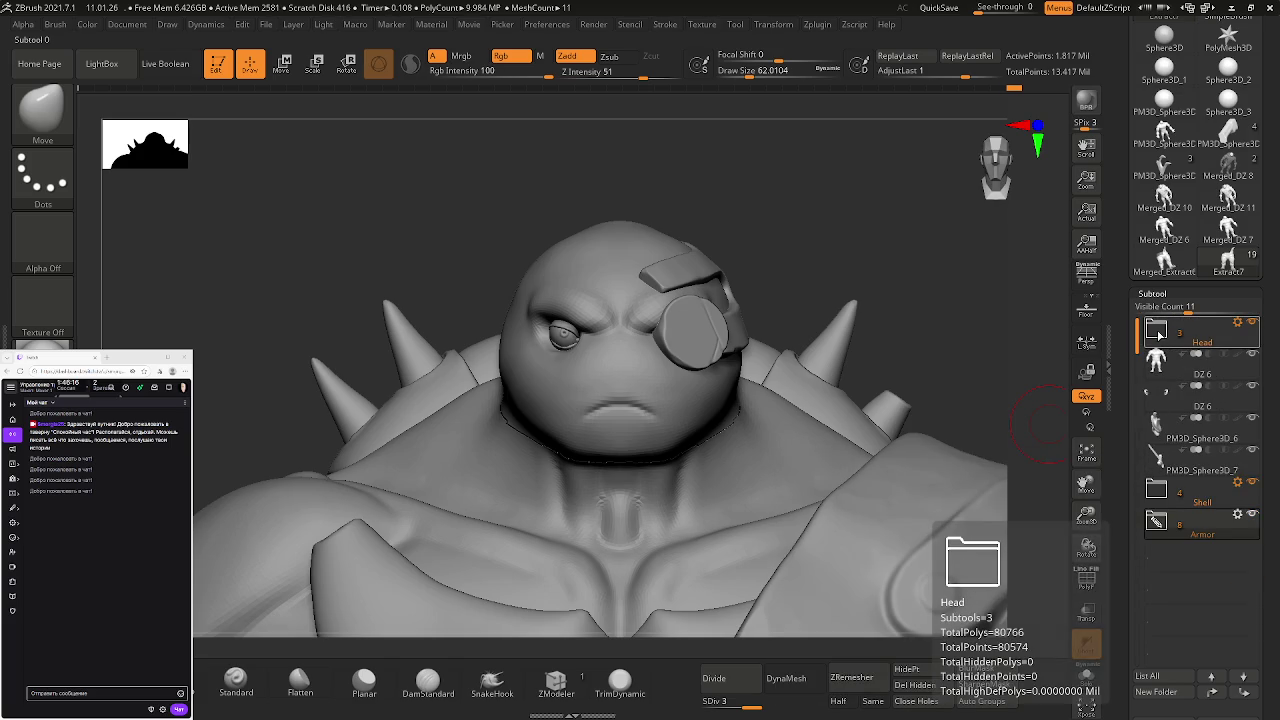
- Solo the DZ 6 body, unsolo it, then select the head's DZ 8 subtool
click(1238, 364)
shift+click(1252, 355)
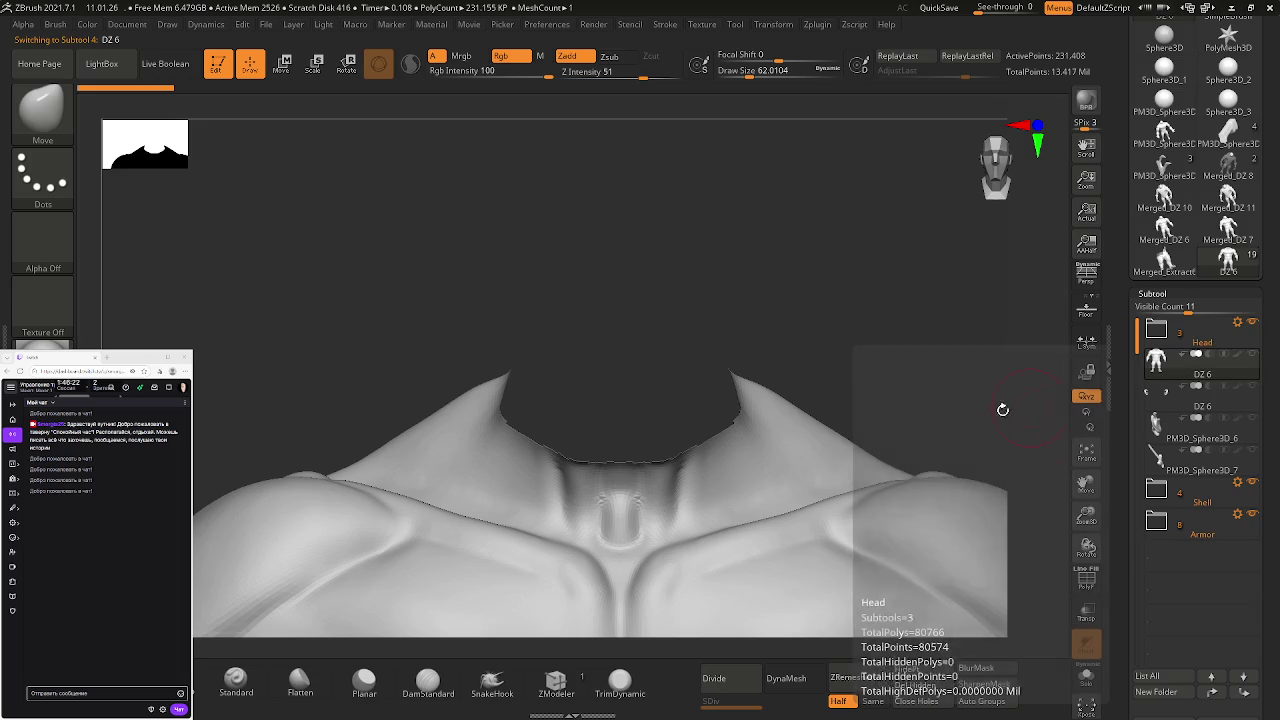
click(1182, 340)
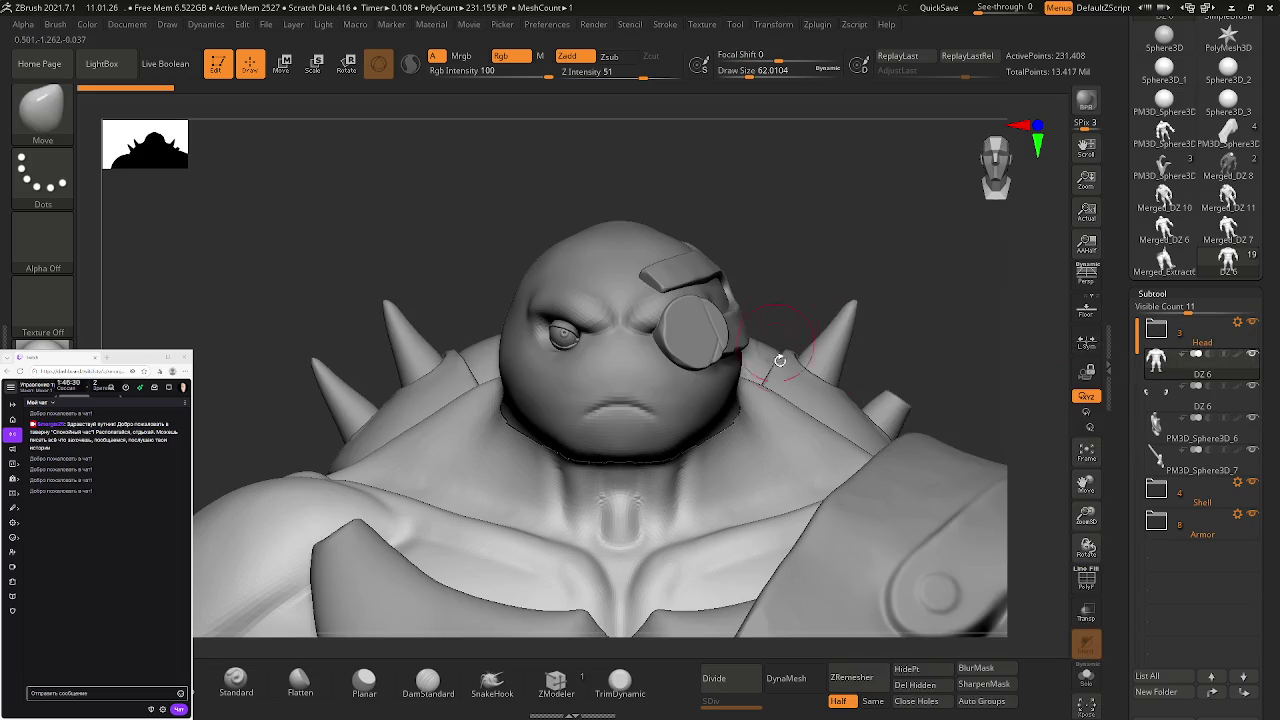
click(1170, 365)
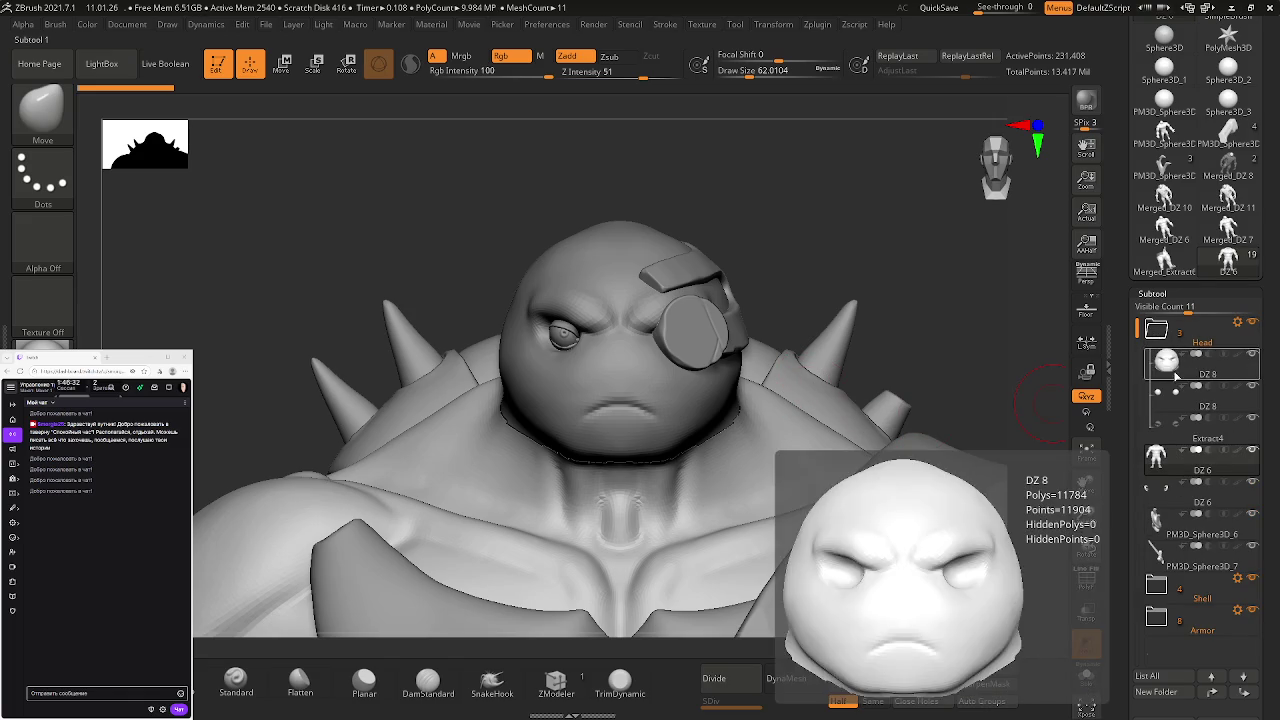
click(1168, 393)
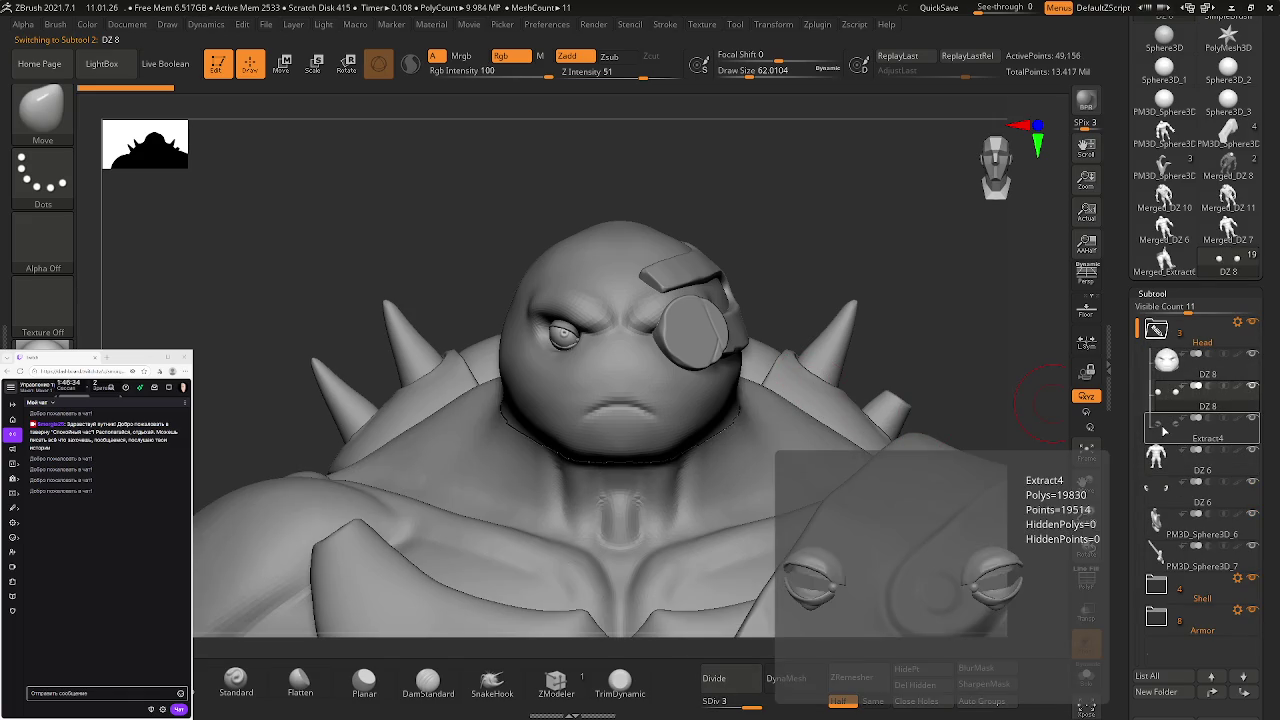
click(1168, 364)
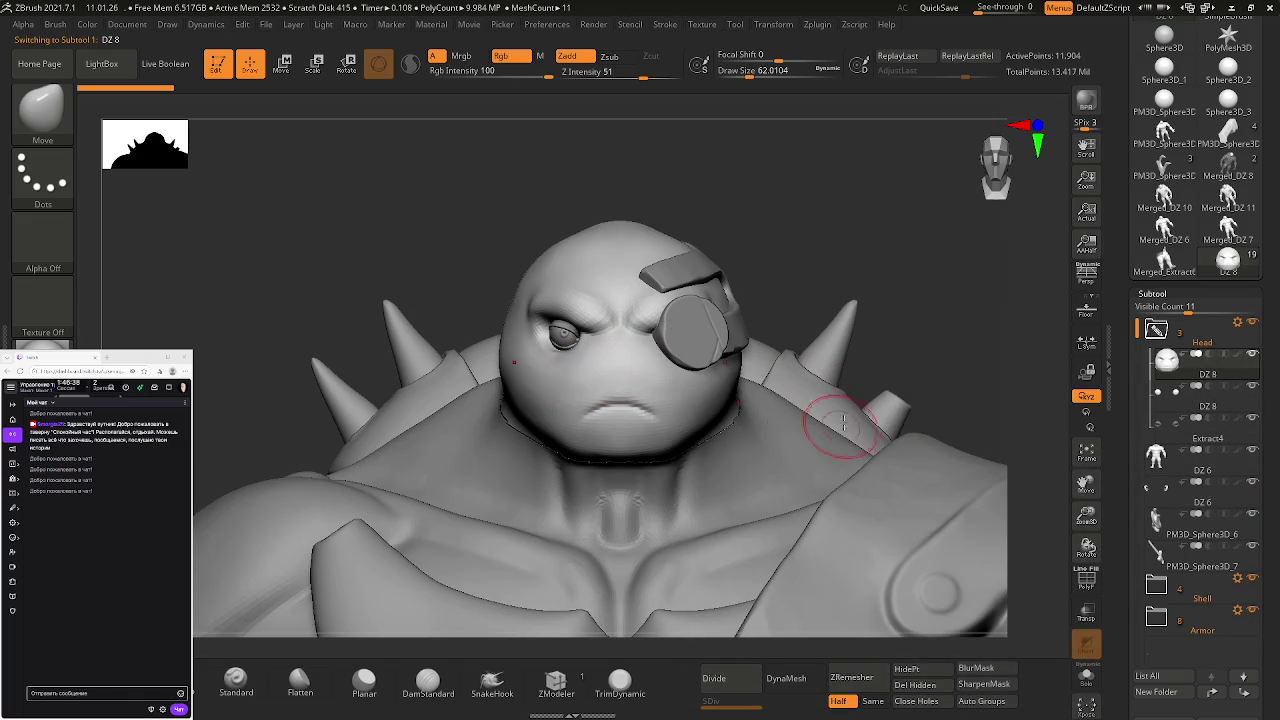
- Pull the mouth into a frown with Move and subdivide the head twice to SDiv 3
drag(651, 399, 623, 368)
mouse_move(623, 368)
right_down()
mouse_move(680, 388)
mouse_move(666, 372)
mouse_move(670, 425)
right_up()
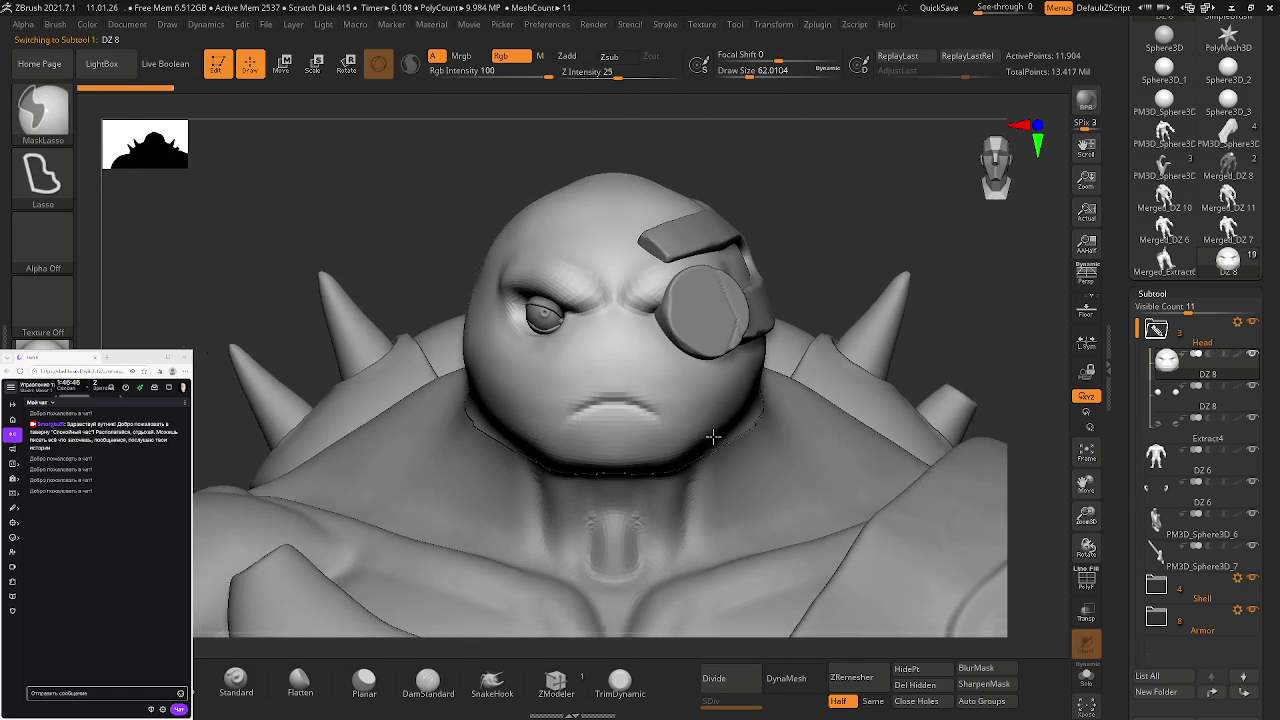
click(714, 678)
click(714, 678)
- Reshape the pursed lips into a closed frown and shrink the brush to about 21.6
drag(617, 413, 586, 388)
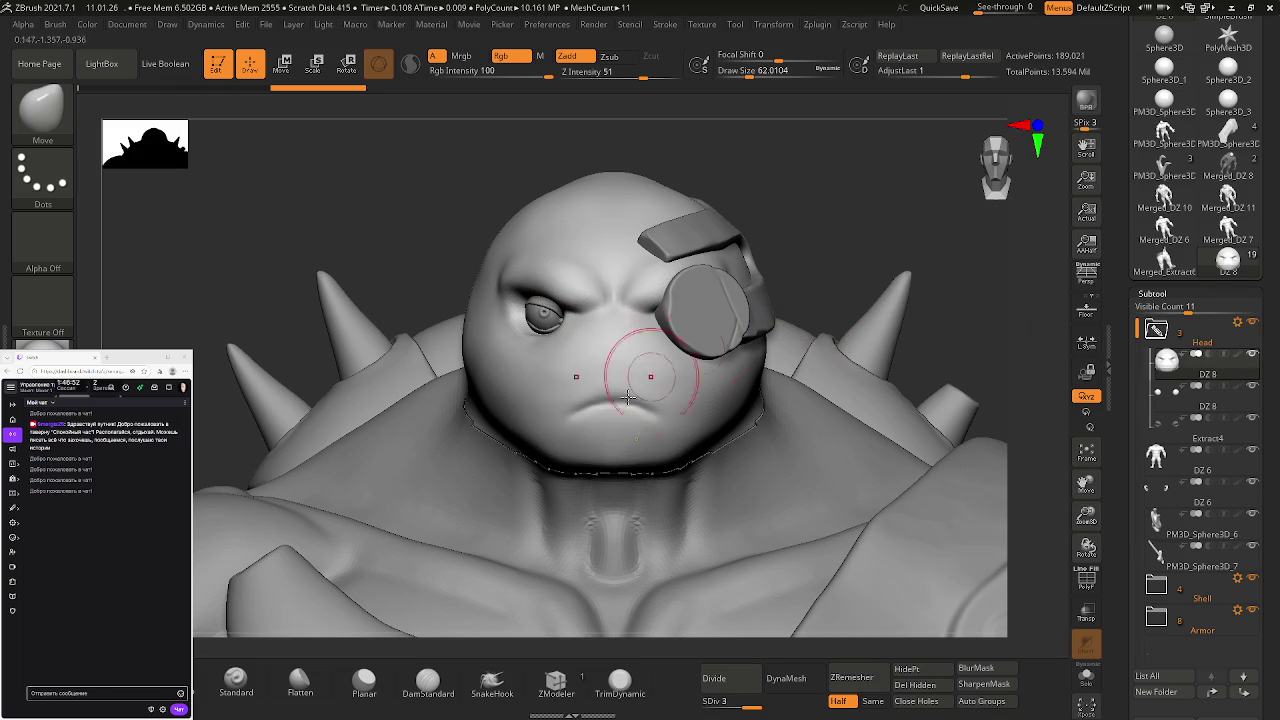
mouse_move(571, 429)
alt+right_down()
mouse_move(606, 395)
mouse_move(689, 456)
alt+right_up()
key(s)
drag(689, 456, 677, 459)
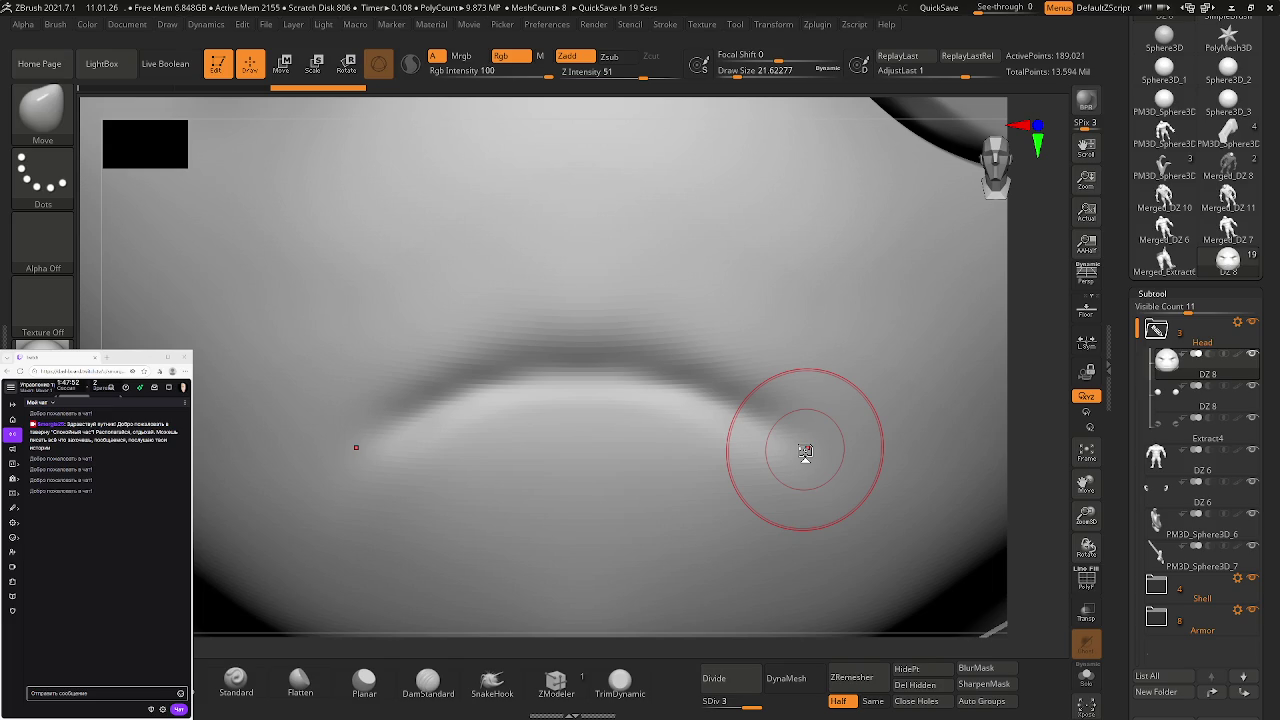
- Undo the last lip stroke and reduce the Move brush Draw Size further
key(ctrl+z)
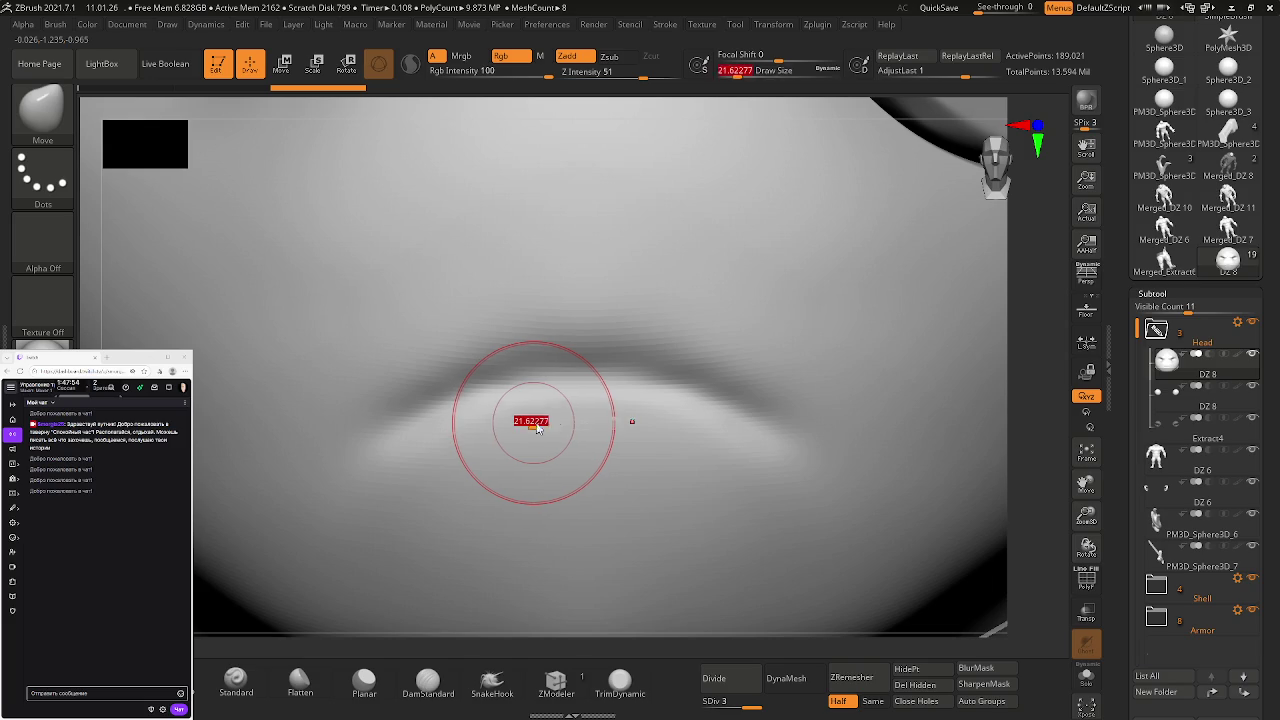
key(s)
drag(574, 429, 570, 432)
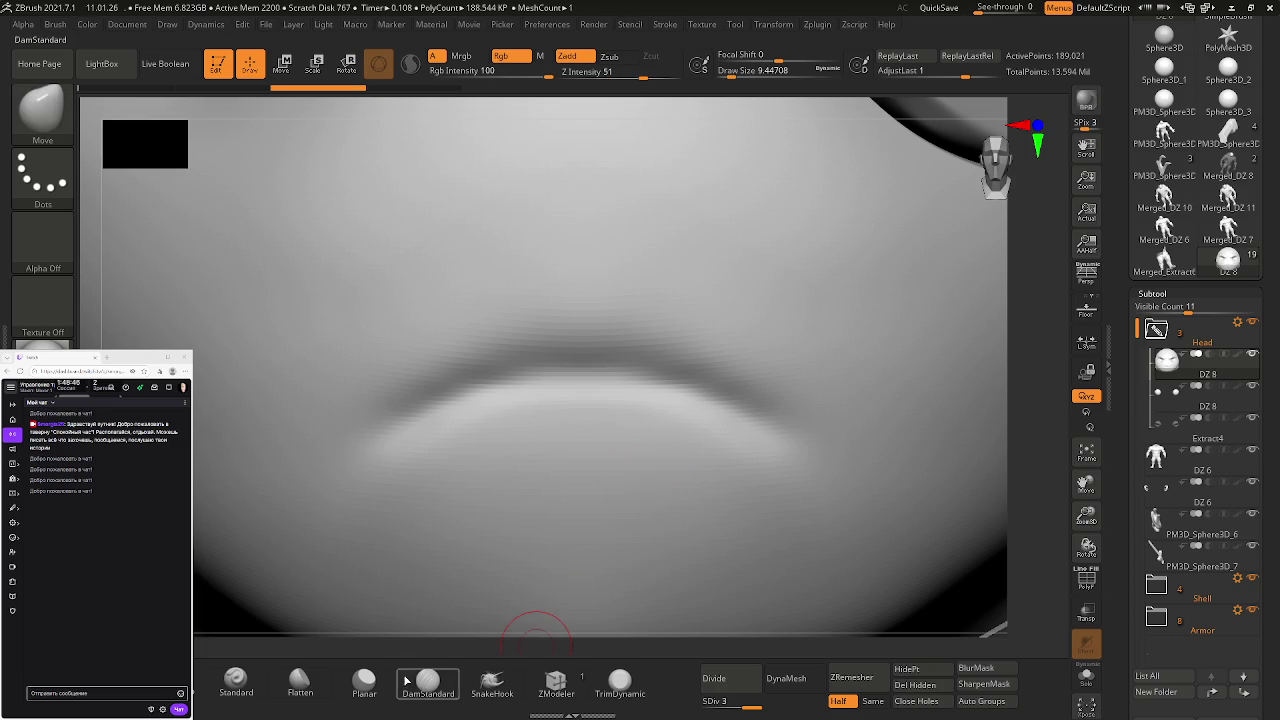
- Switch to Flatten, undo a test stroke, and lasso a mask around the upper lip
click(299, 683)
mouse_move(528, 403)
mouse_down()
mouse_move(580, 386)
mouse_move(571, 377)
mouse_move(469, 414)
mouse_up()
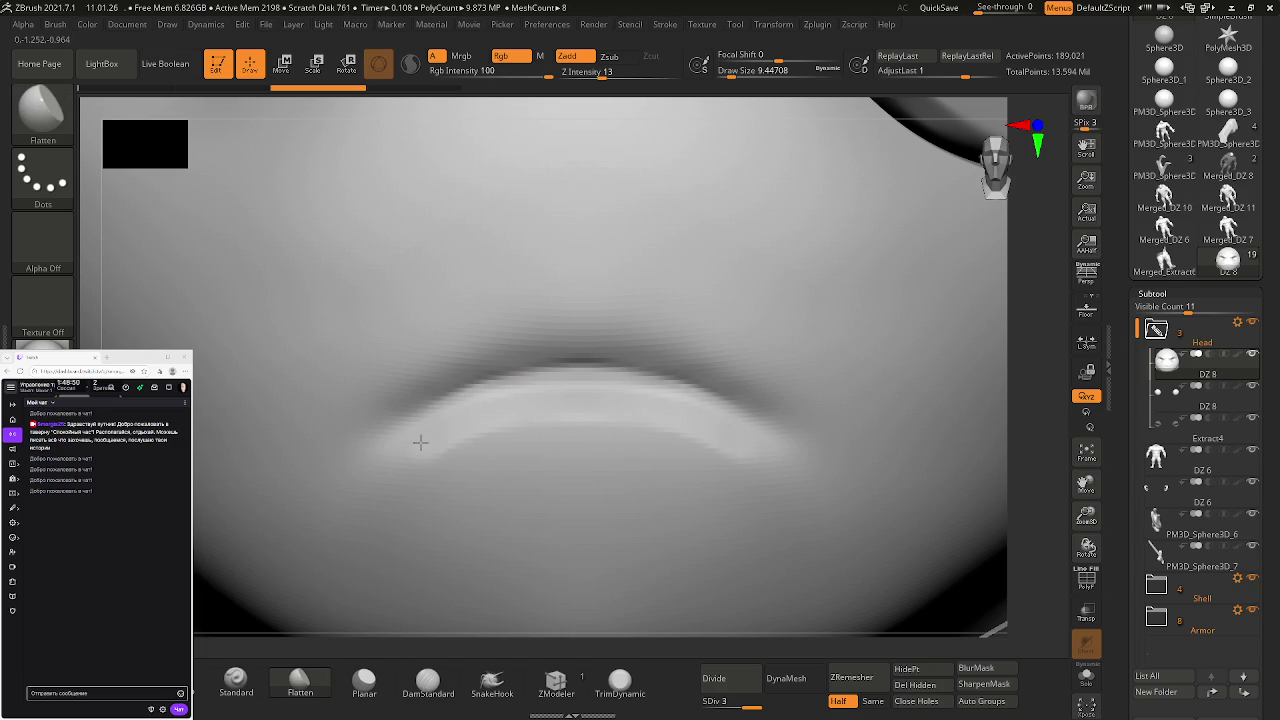
key(ctrl+z)
key(ctrl+z)
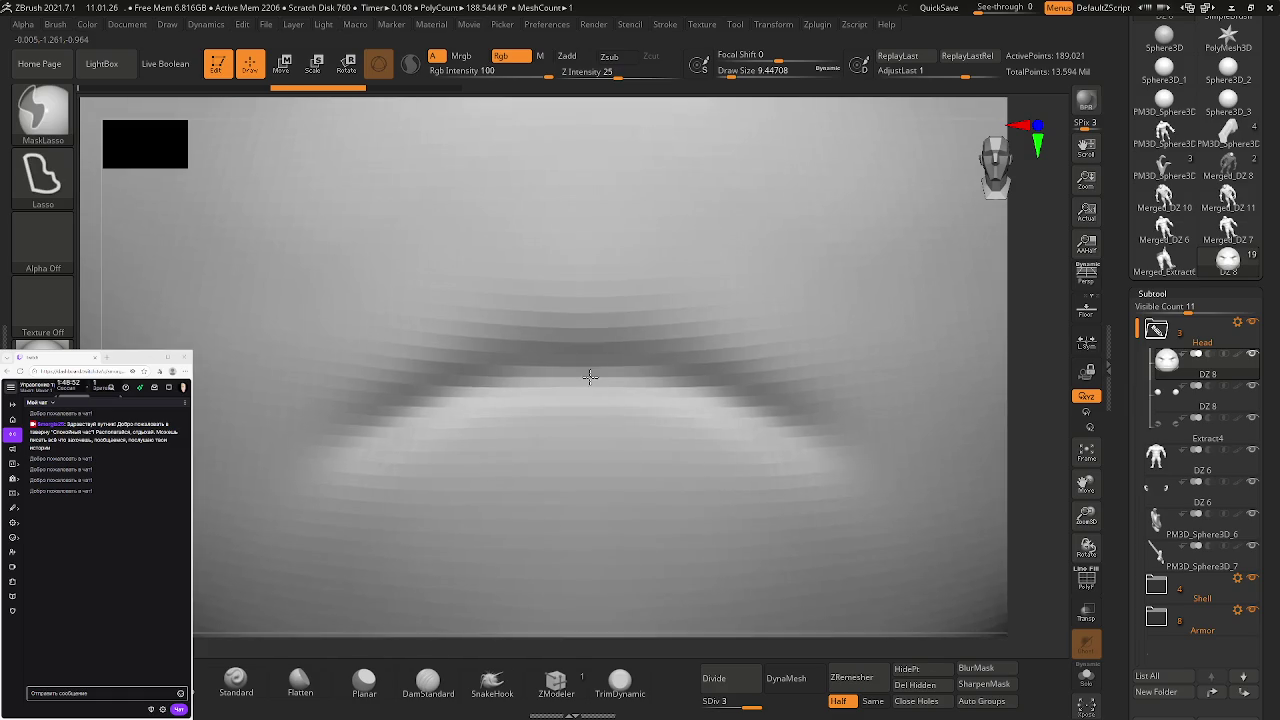
mouse_move(855, 425)
ctrl+mouse_down()
mouse_move(791, 385)
mouse_move(823, 417)
mouse_move(485, 400)
mouse_move(916, 298)
ctrl+mouse_up()
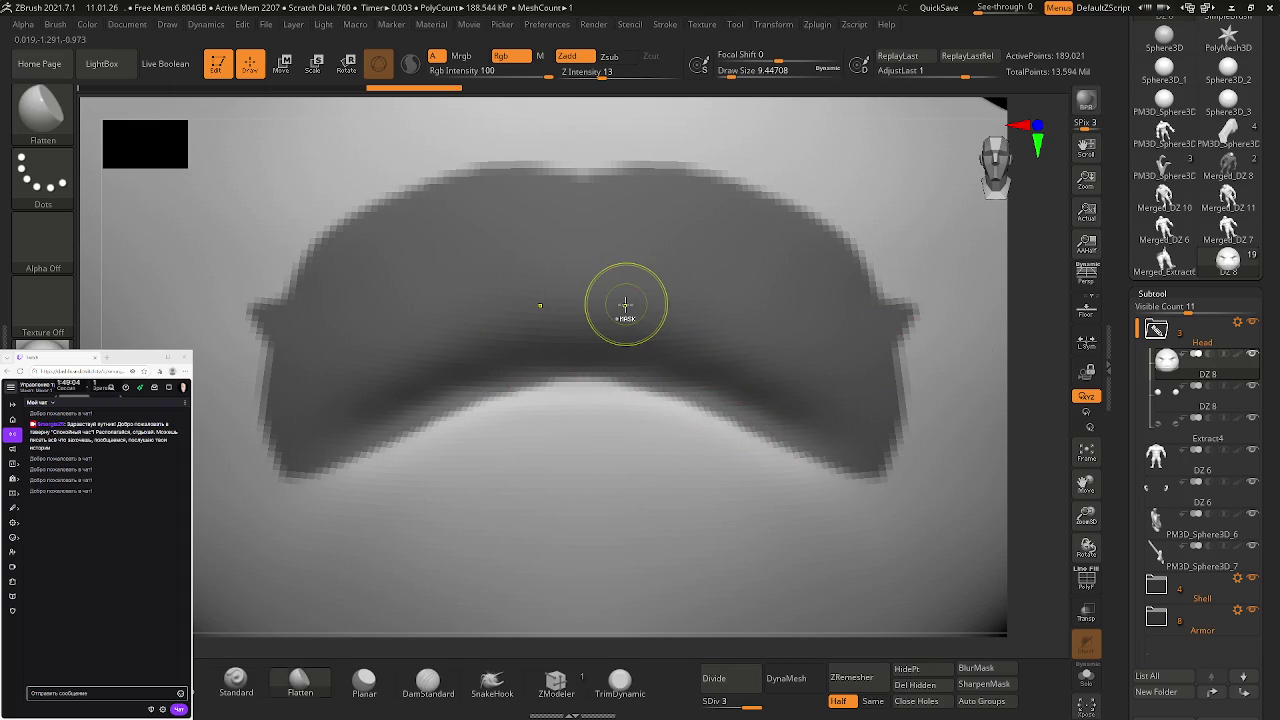
key(ctrl+shift)
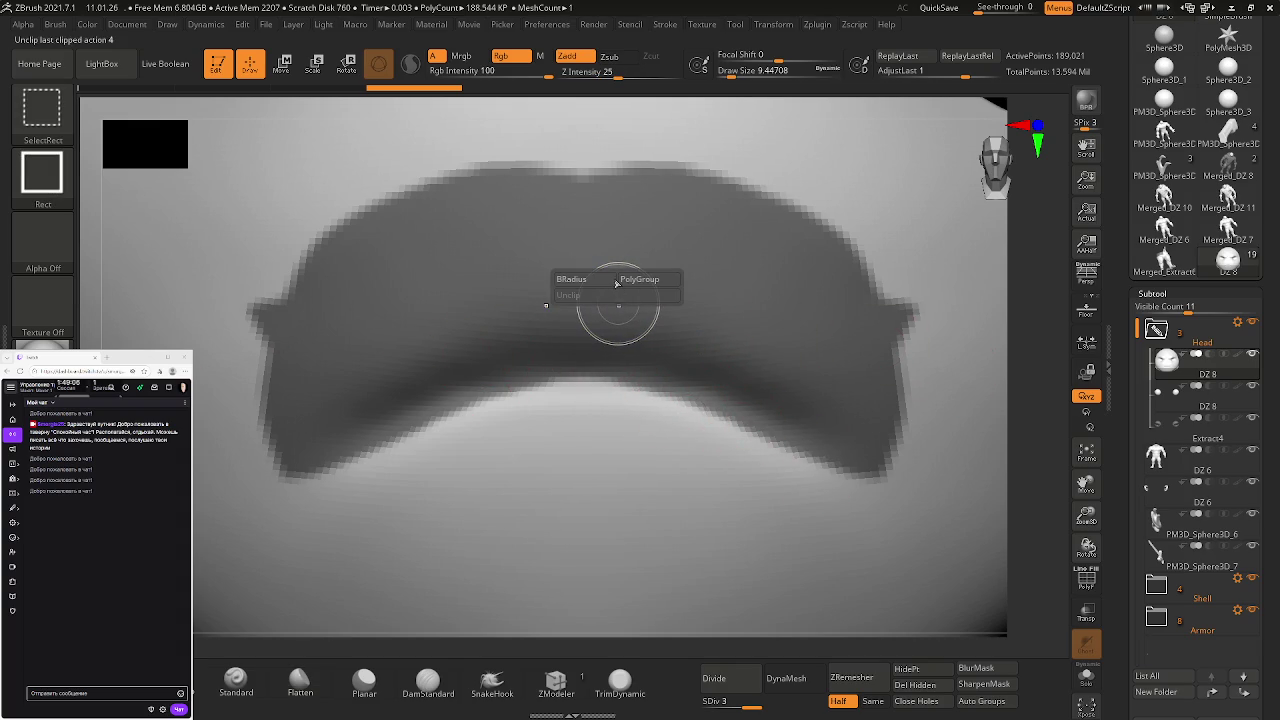
key(ctrl)
mouse_move(746, 462)
ctrl+mouse_down()
mouse_move(828, 457)
mouse_move(722, 395)
mouse_move(590, 369)
mouse_move(515, 375)
mouse_move(298, 460)
mouse_move(276, 248)
mouse_move(586, 172)
mouse_move(840, 190)
mouse_move(871, 172)
mouse_move(852, 192)
ctrl+mouse_up()
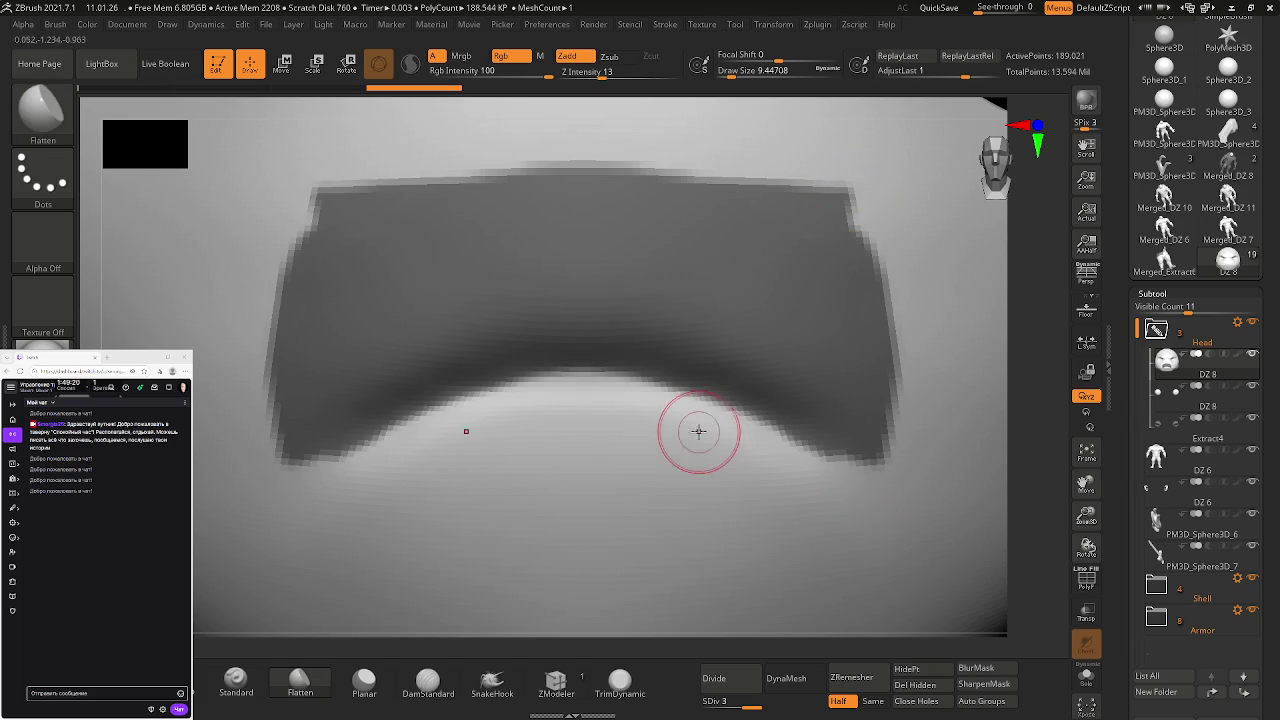
- Blur the lip mask twice and shrink the Flatten brush to about 5.75
drag(408, 438, 450, 435)
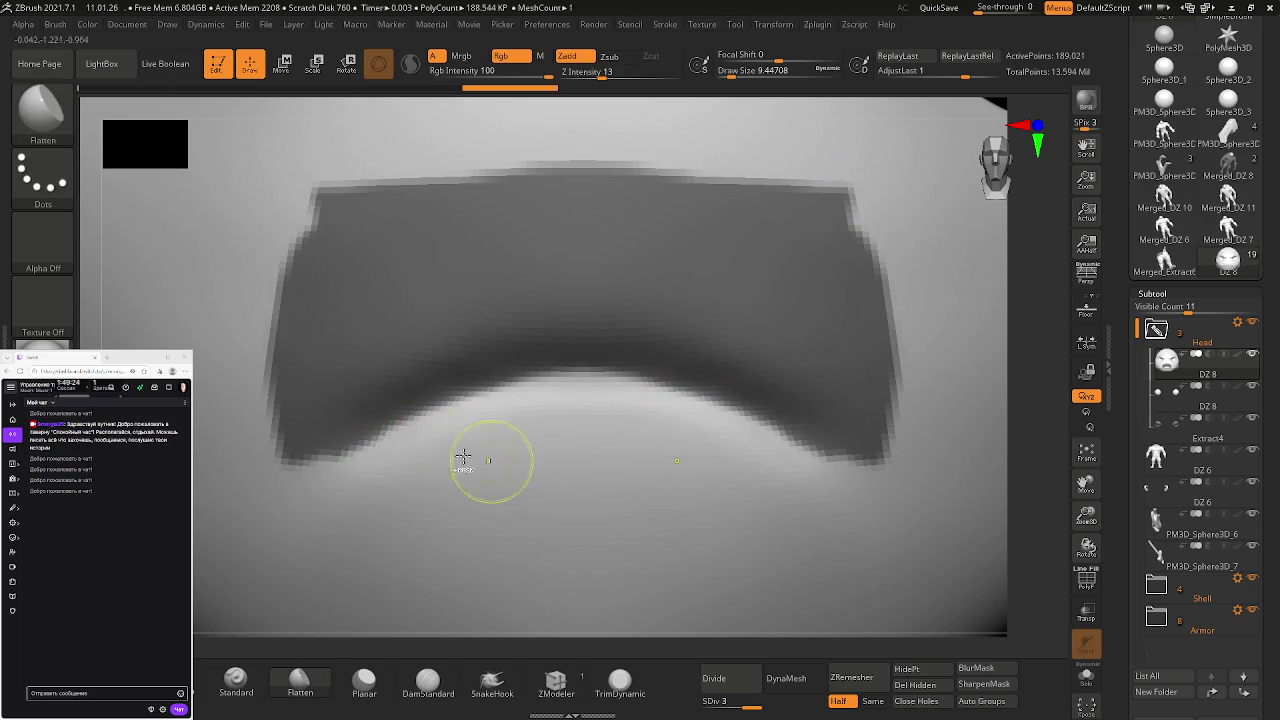
key(ctrl+z)
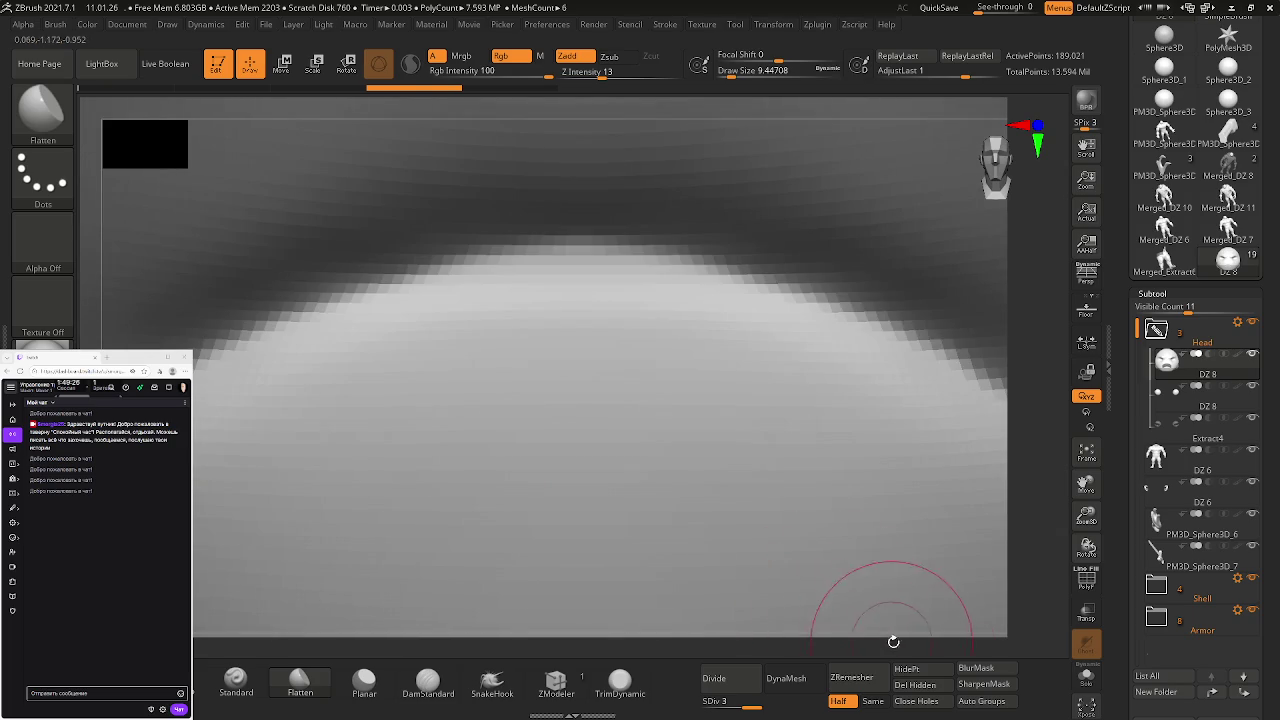
click(984, 672)
click(984, 670)
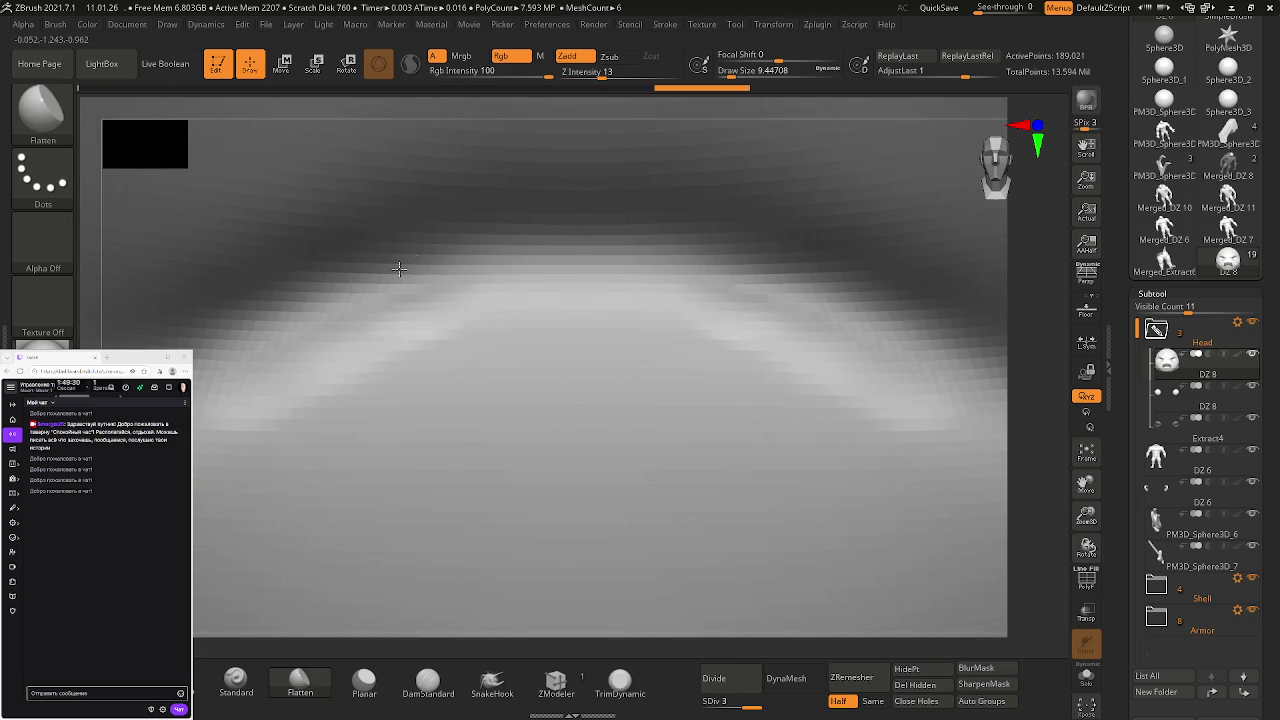
mouse_move(241, 358)
ctrl+mouse_down()
mouse_move(348, 424)
mouse_move(277, 414)
mouse_move(423, 357)
mouse_move(380, 362)
ctrl+mouse_up()
key(ctrl+z)
key(s)
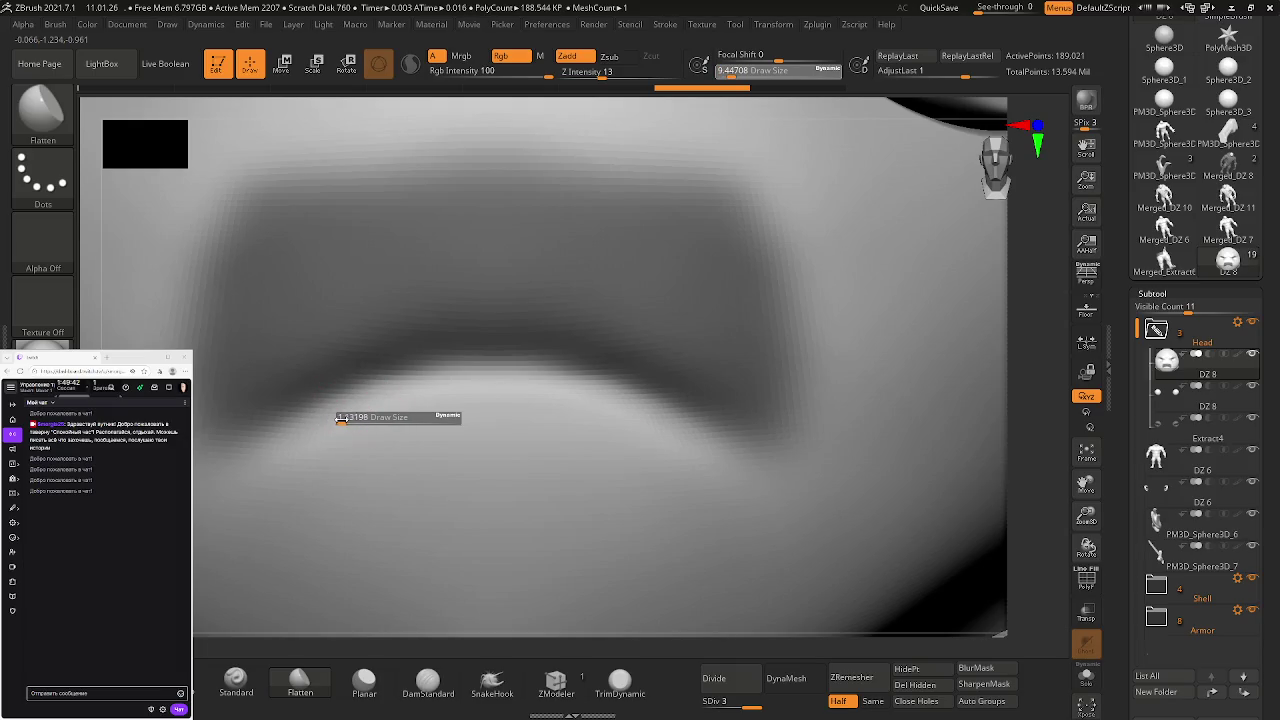
mouse_move(351, 421)
mouse_down()
mouse_move(306, 405)
mouse_move(497, 374)
mouse_up()
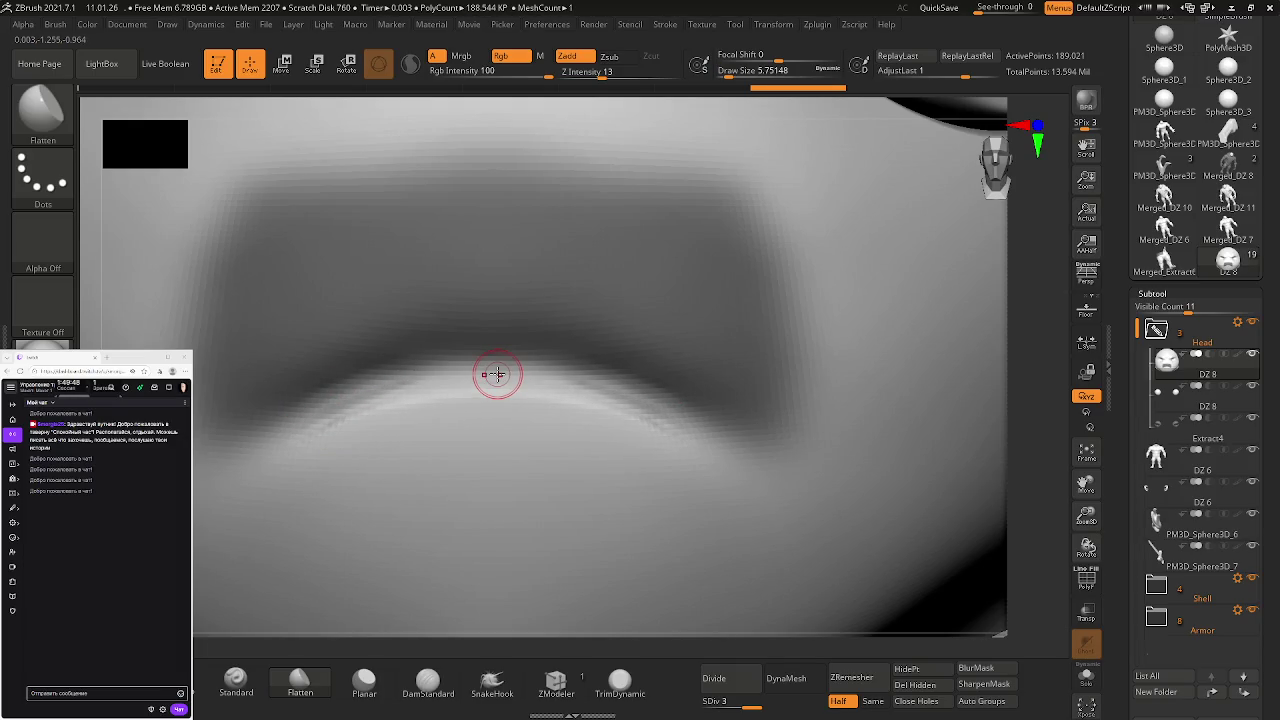